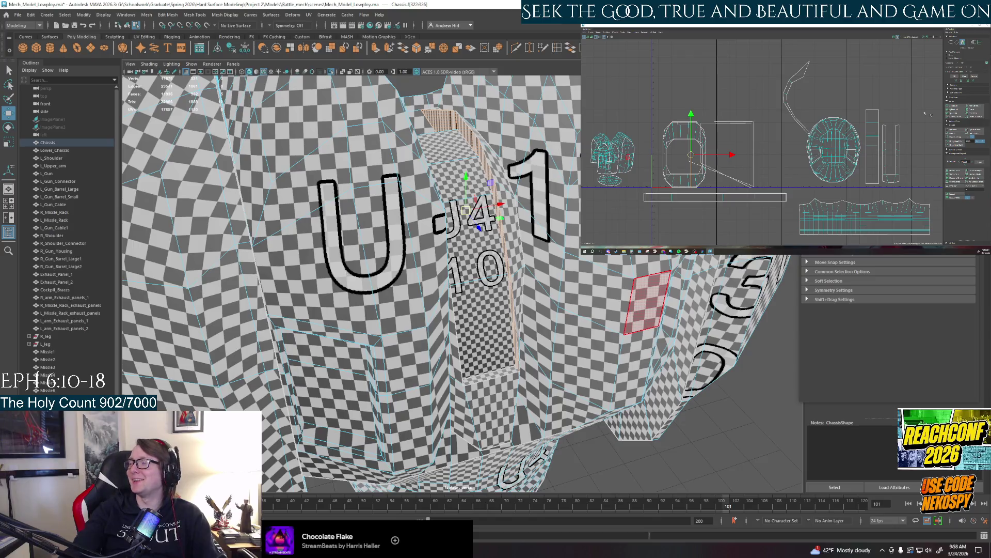
Move the UV shells of two recess face strips up and right in the UV layout
{"action": "left_click_drag", "start_coordinate": [697, 150], "coordinate": [847, 83]}
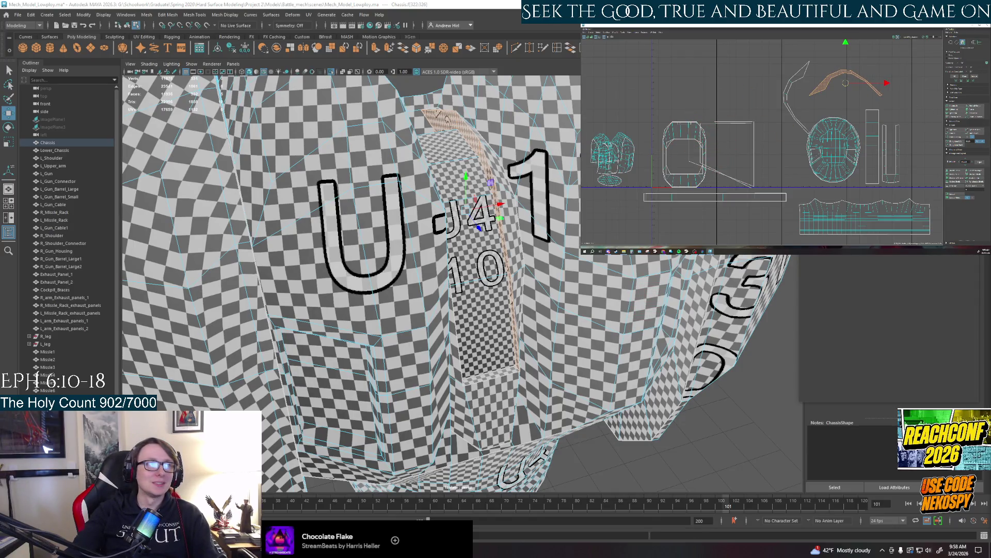
{"action": "left_click", "coordinate": [485, 379]}
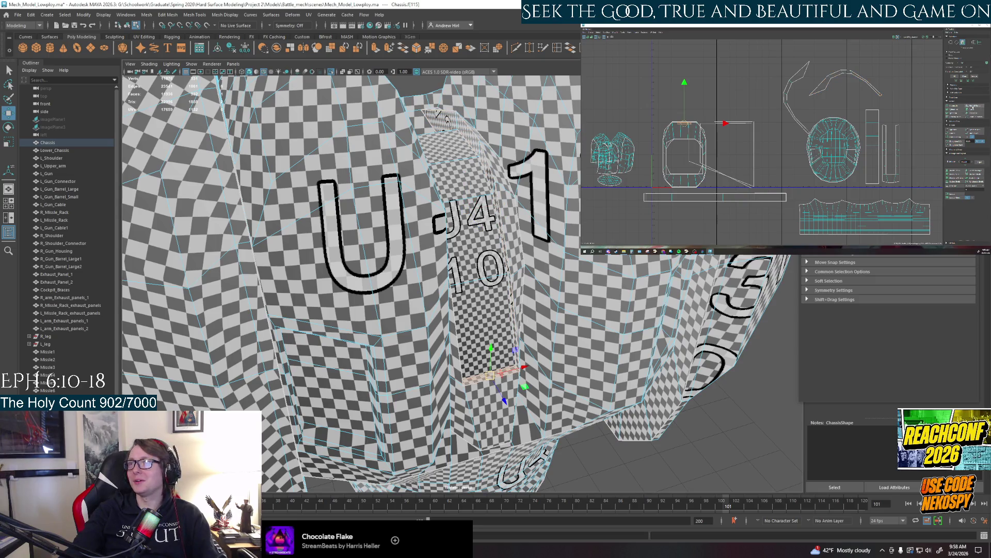
{"action": "mouse_move", "coordinate": [685, 124]}
{"action": "left_mouse_down"}
{"action": "mouse_move", "coordinate": [684, 154]}
{"action": "mouse_move", "coordinate": [774, 103]}
{"action": "mouse_move", "coordinate": [825, 105]}
{"action": "left_mouse_up"}
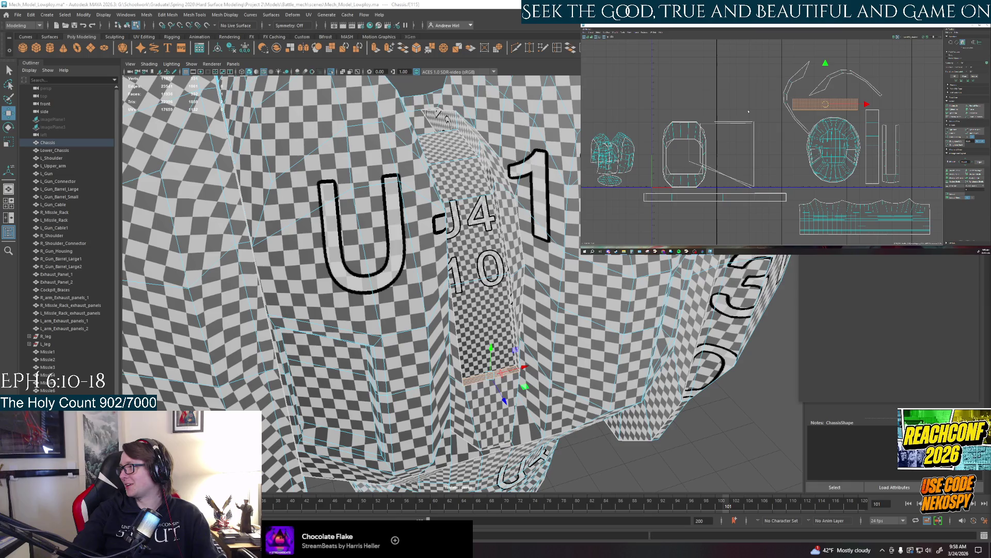
Select faces in the lower recess, then a front chassis panel face
{"action": "middle_click_drag", "start_coordinate": [661, 108], "coordinate": [668, 103], "text": "alt"}
{"action": "mouse_move", "coordinate": [550, 317]}
{"action": "left_mouse_down", "text": "alt"}
{"action": "mouse_move", "coordinate": [511, 305]}
{"action": "mouse_move", "coordinate": [516, 297]}
{"action": "mouse_move", "coordinate": [540, 310]}
{"action": "mouse_move", "coordinate": [491, 362]}
{"action": "left_mouse_up", "text": "alt"}
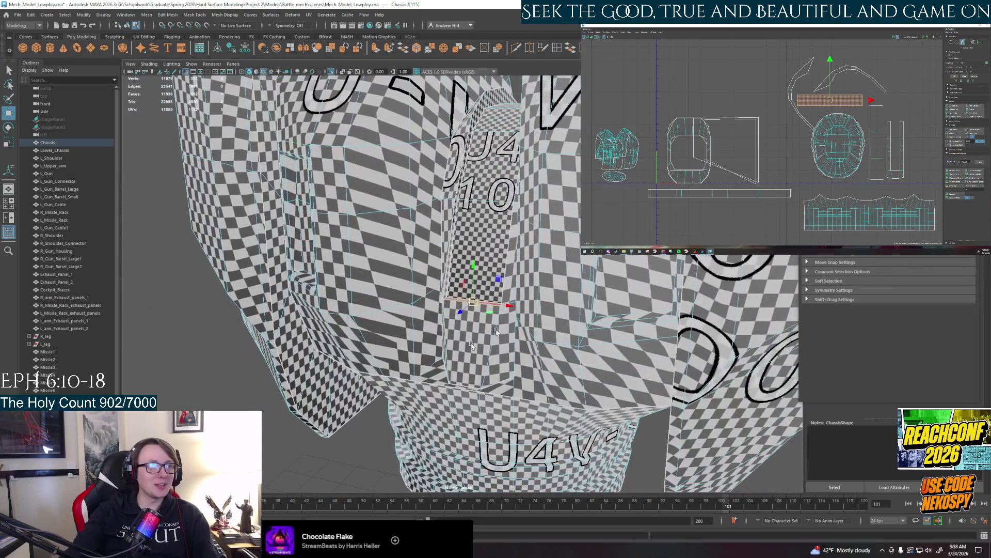
{"action": "left_click", "coordinate": [481, 385]}
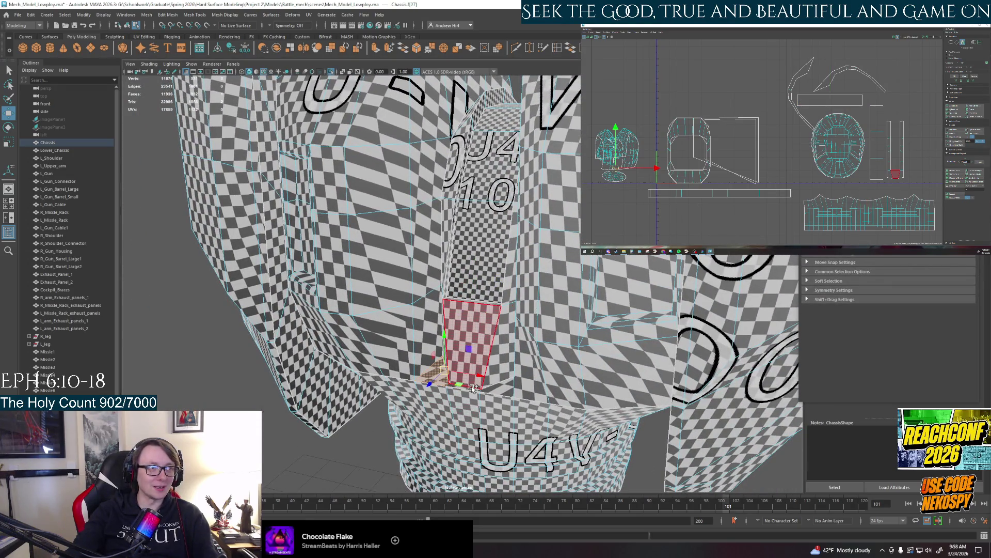
{"action": "left_click", "coordinate": [508, 383]}
{"action": "left_click", "coordinate": [738, 418]}
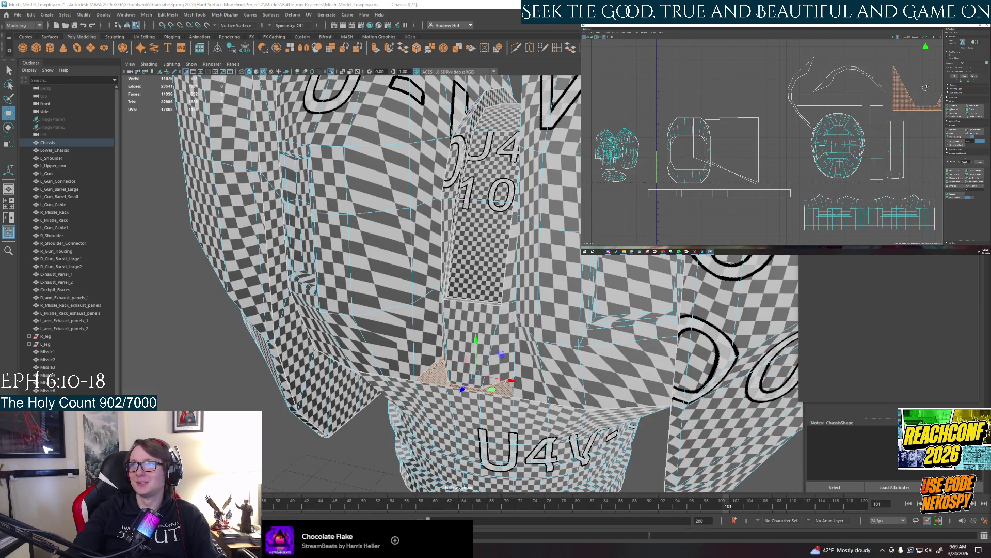
{"action": "mouse_move", "coordinate": [379, 332]}
{"action": "left_mouse_down", "text": "alt"}
{"action": "mouse_move", "coordinate": [413, 338]}
{"action": "mouse_move", "coordinate": [413, 264]}
{"action": "left_mouse_up", "text": "alt"}
{"action": "left_click", "coordinate": [413, 261]}
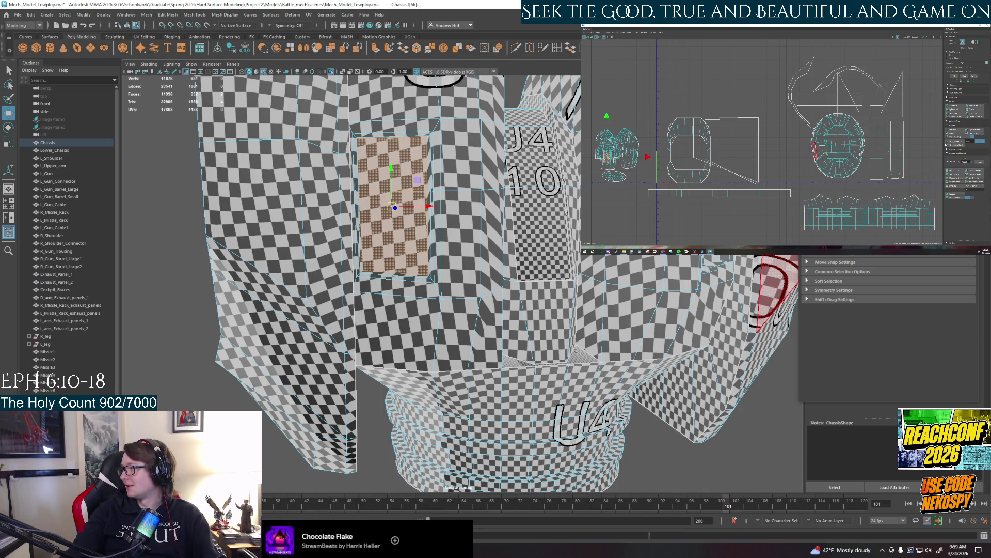
Planar-map the front panel face and move its UV shell up and right
{"action": "left_click", "coordinate": [975, 106]}
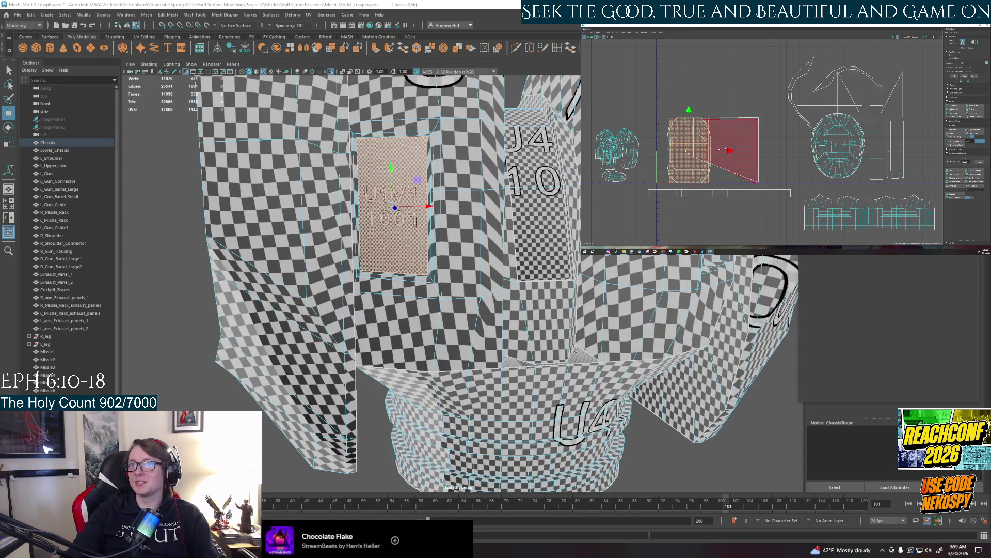
{"action": "left_click_drag", "start_coordinate": [689, 150], "coordinate": [759, 77]}
{"action": "left_click_drag", "start_coordinate": [414, 258], "coordinate": [362, 238], "text": "alt"}
{"action": "left_click", "coordinate": [775, 289]}
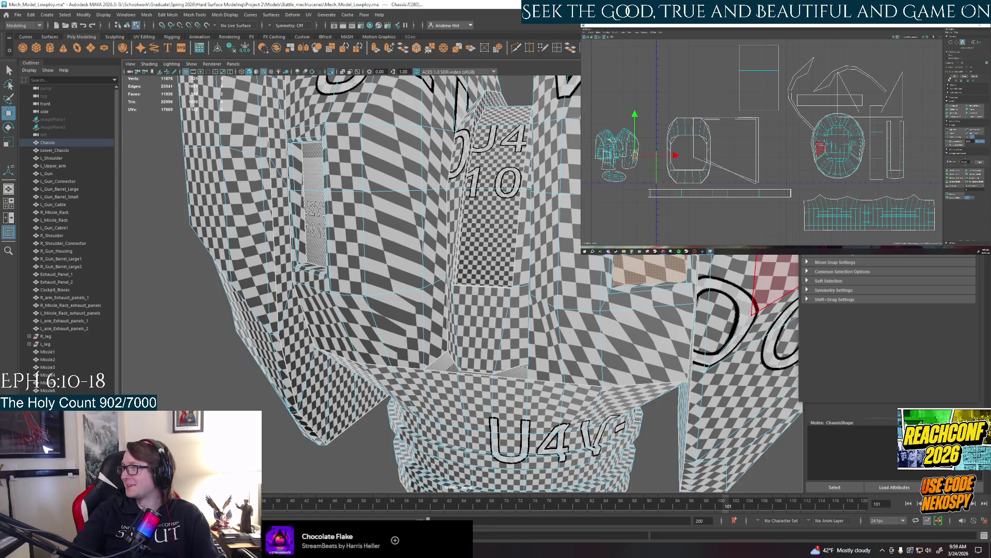
Select the top chassis panel and its rectangular shell in the UV layout
{"action": "left_click", "coordinate": [658, 269]}
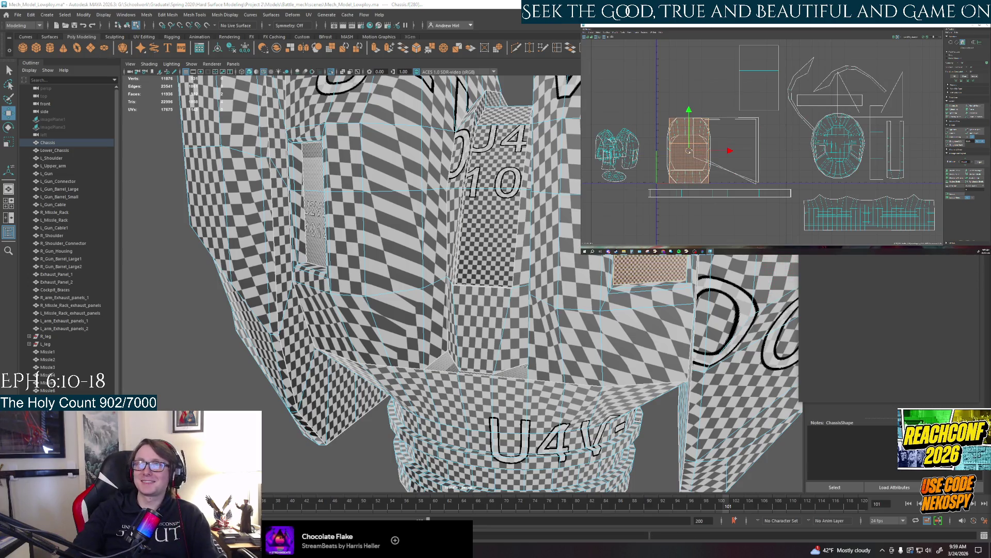
{"action": "left_click", "coordinate": [760, 77]}
{"action": "left_click_drag", "start_coordinate": [423, 303], "coordinate": [669, 302], "text": "alt"}
{"action": "scroll", "coordinate": [553, 316], "scroll_direction": "up", "scroll_amount": 5}
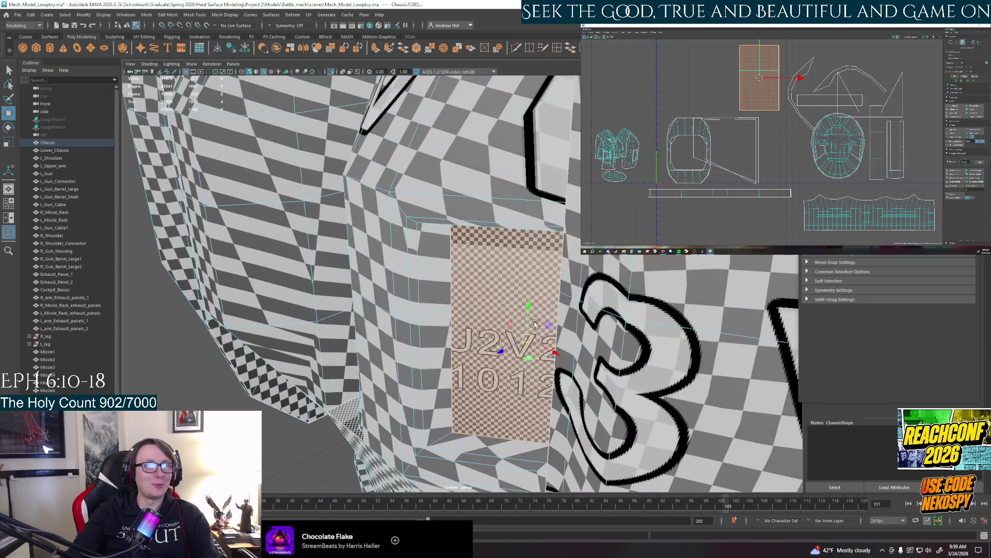
Select the recess's side-wall and top faces, then return to Object Mode
{"action": "left_click_drag", "start_coordinate": [458, 261], "coordinate": [543, 193], "text": "alt"}
{"action": "left_click", "coordinate": [542, 193]}
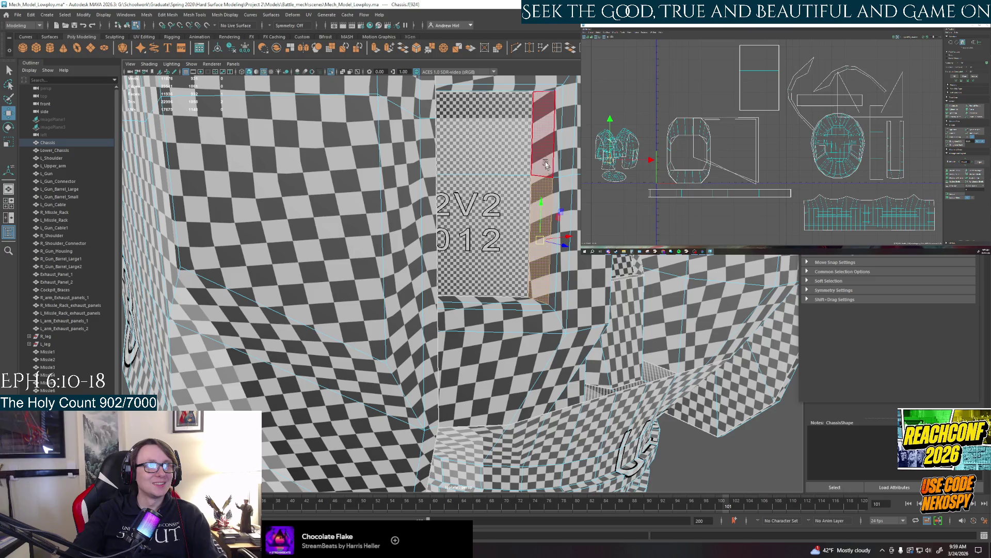
{"action": "left_click", "coordinate": [546, 164]}
{"action": "left_click", "coordinate": [547, 248], "text": "shift"}
{"action": "left_click_drag", "start_coordinate": [546, 247], "coordinate": [550, 264], "text": "alt"}
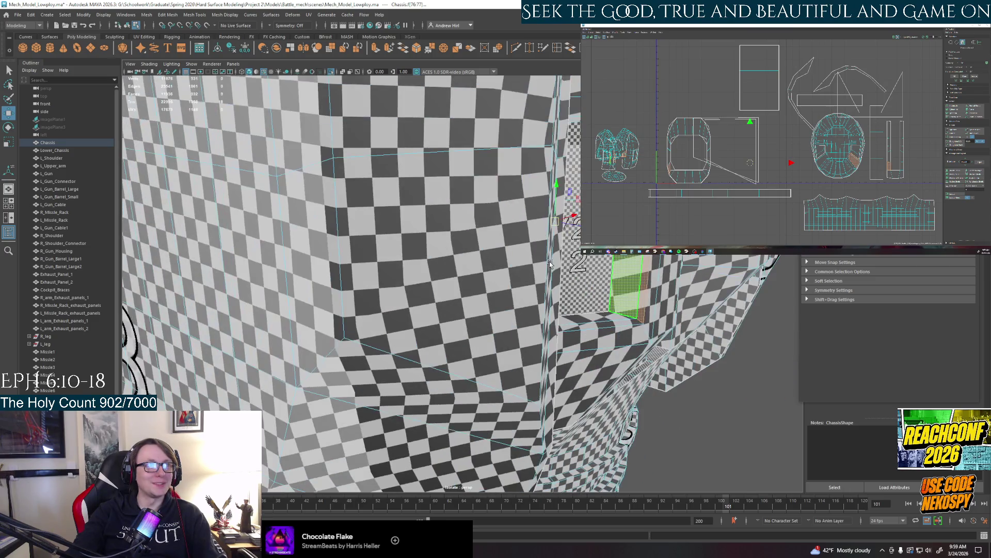
{"action": "right_click_drag", "start_coordinate": [636, 222], "coordinate": [666, 196]}
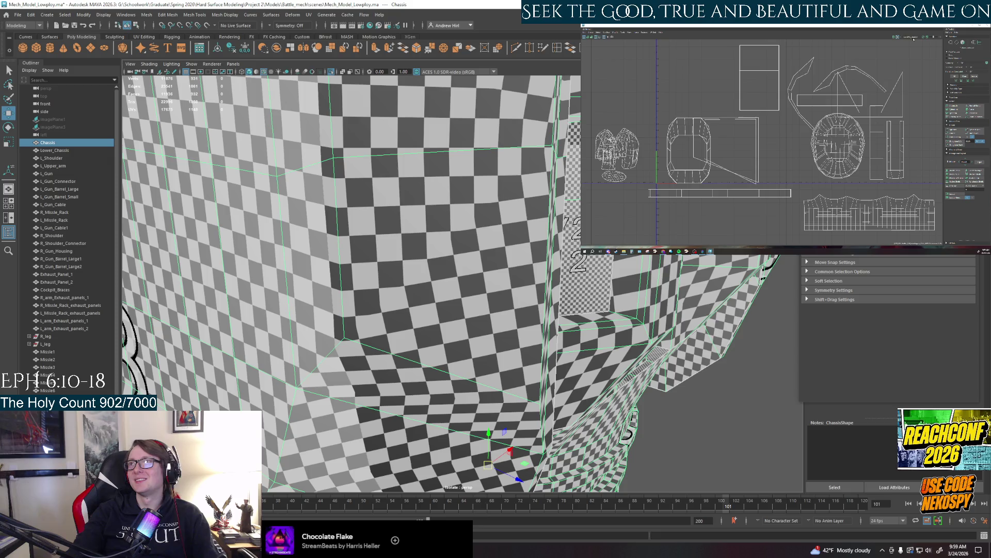
Hide the checker texture and select both rim face loops around the recessed panel
{"action": "key", "text": "5"}
{"action": "mouse_move", "coordinate": [644, 341]}
{"action": "left_mouse_down", "text": "alt"}
{"action": "mouse_move", "coordinate": [619, 283]}
{"action": "mouse_move", "coordinate": [558, 324]}
{"action": "mouse_move", "coordinate": [420, 332]}
{"action": "left_mouse_up", "text": "alt"}
{"action": "right_click_drag", "start_coordinate": [420, 332], "coordinate": [413, 362]}
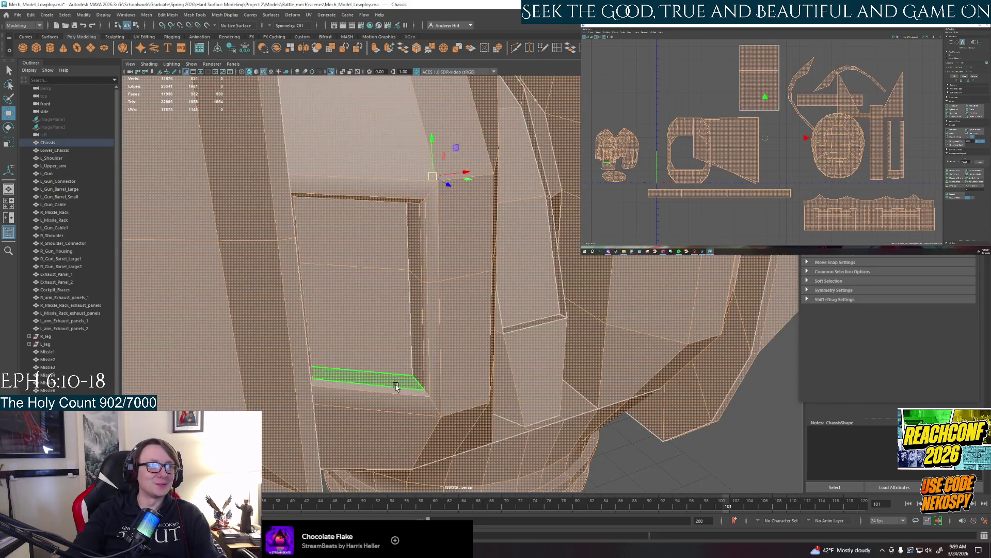
{"action": "double_click", "coordinate": [397, 381]}
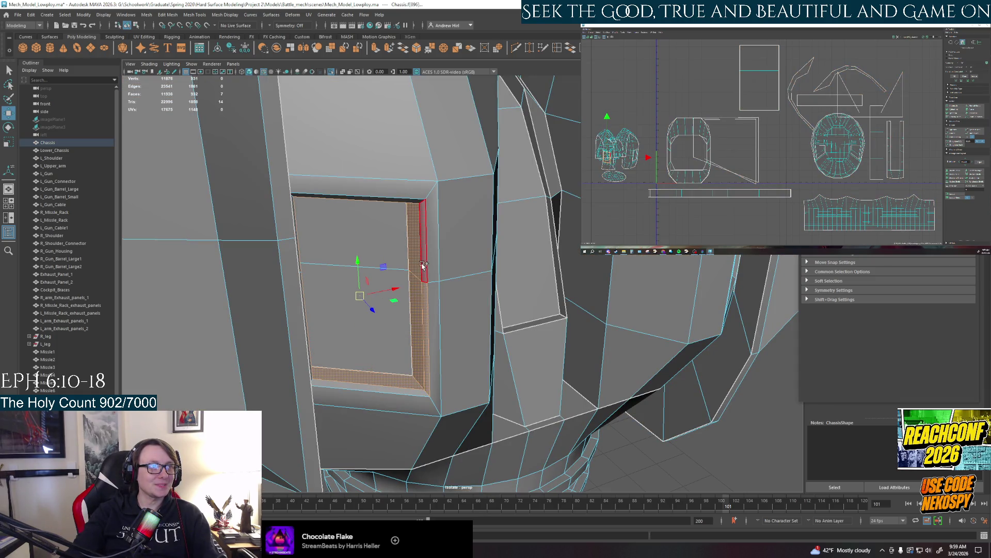
{"action": "double_click", "coordinate": [413, 203], "text": "shift"}
{"action": "mouse_move", "coordinate": [413, 202]}
{"action": "left_mouse_down", "text": "alt"}
{"action": "mouse_move", "coordinate": [434, 300]}
{"action": "mouse_move", "coordinate": [424, 299]}
{"action": "left_mouse_up", "text": "alt"}
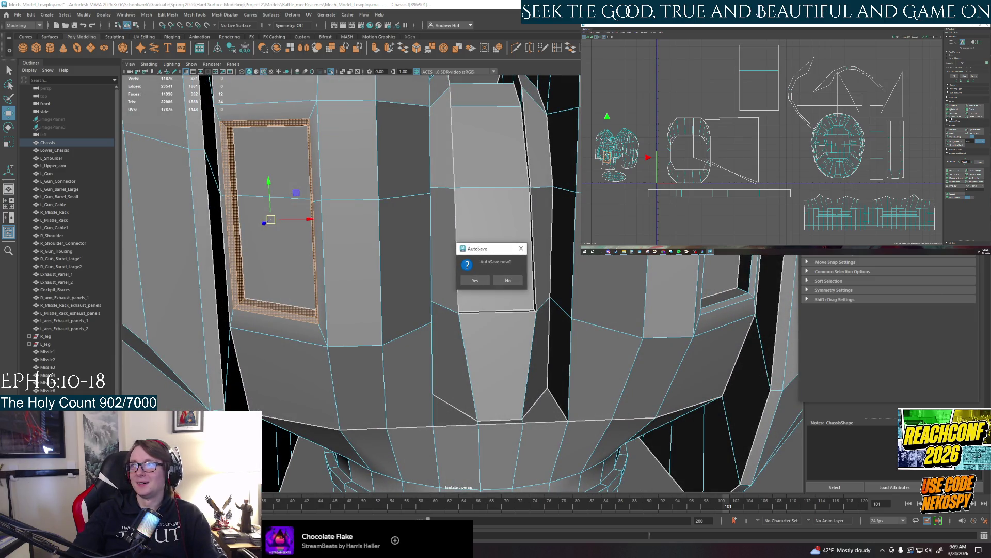
Accept the AutoSave prompt and planar-map the rim faces into a new UV shell
{"action": "left_click", "coordinate": [475, 280]}
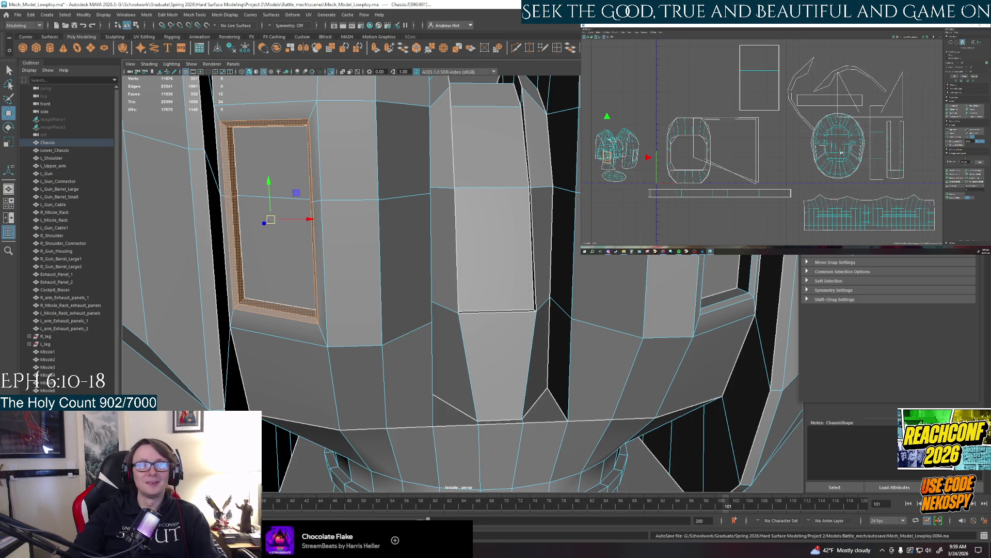
{"action": "left_click", "coordinate": [967, 107]}
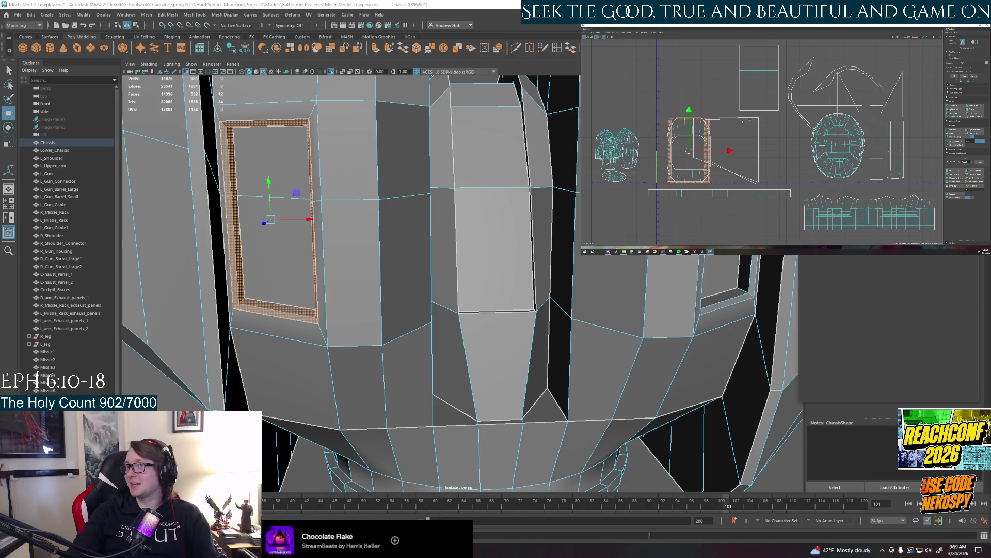
{"action": "middle_click_drag", "start_coordinate": [760, 228], "coordinate": [746, 196], "text": "alt"}
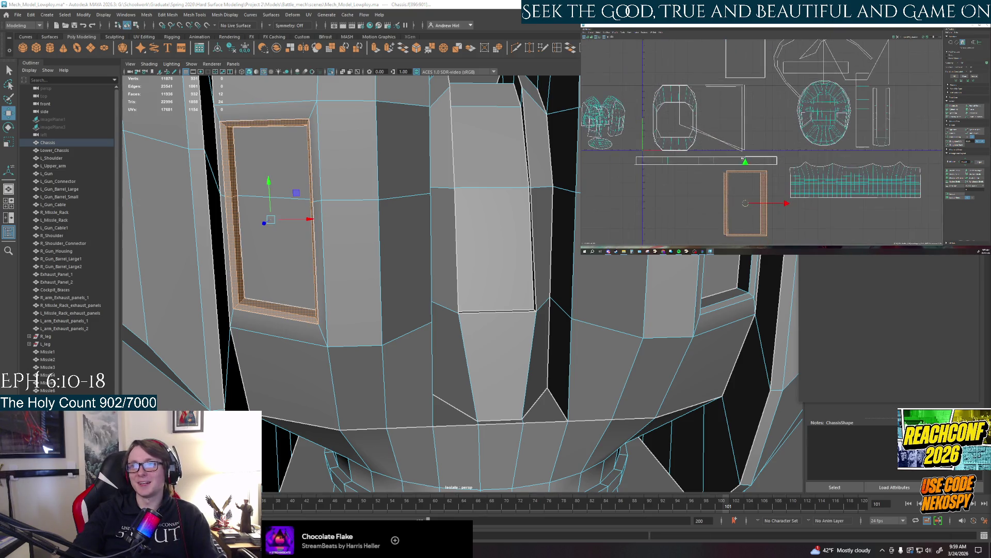
{"action": "left_click_drag", "start_coordinate": [413, 258], "coordinate": [351, 259], "text": "alt"}
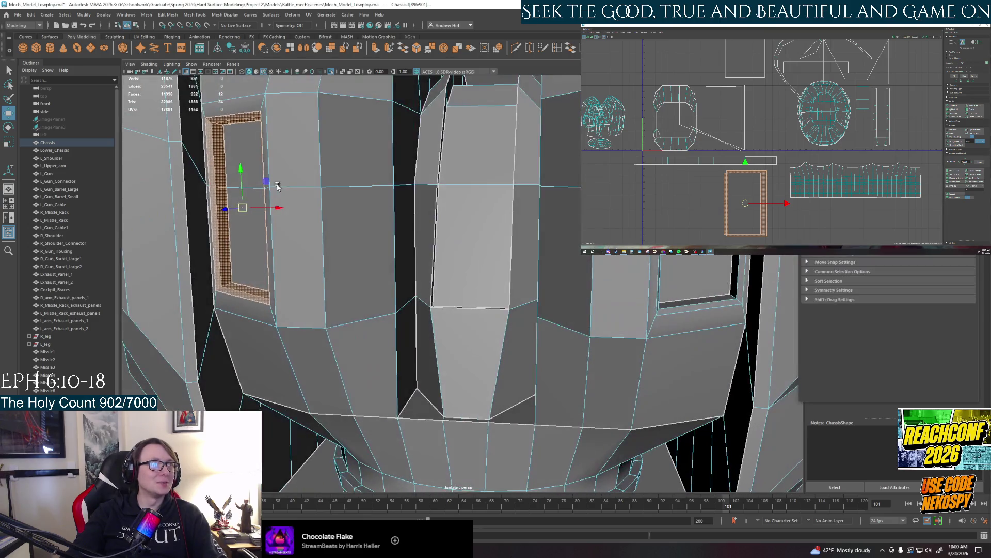
{"action": "scroll", "coordinate": [752, 177], "scroll_direction": "up", "scroll_amount": 2}
{"action": "scroll", "coordinate": [757, 190], "scroll_direction": "up", "scroll_amount": 3}
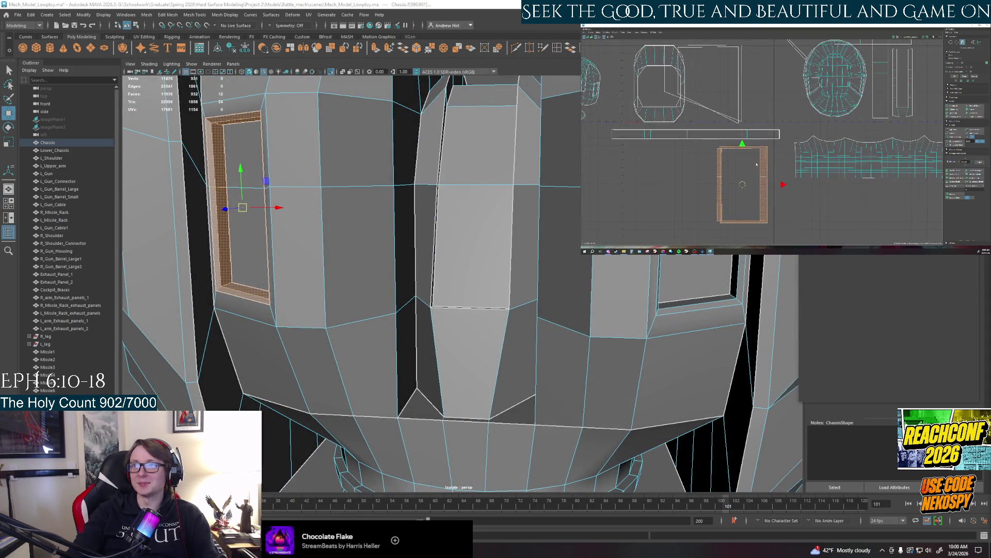
{"action": "mouse_move", "coordinate": [388, 207]}
{"action": "left_mouse_down", "text": "alt"}
{"action": "mouse_move", "coordinate": [352, 234]}
{"action": "mouse_move", "coordinate": [390, 250]}
{"action": "mouse_move", "coordinate": [336, 336]}
{"action": "left_mouse_up", "text": "alt"}
Select two corner edges of the window frame in edge mode
{"action": "right_click", "coordinate": [416, 321]}
{"action": "right_click_drag", "start_coordinate": [406, 309], "coordinate": [413, 300]}
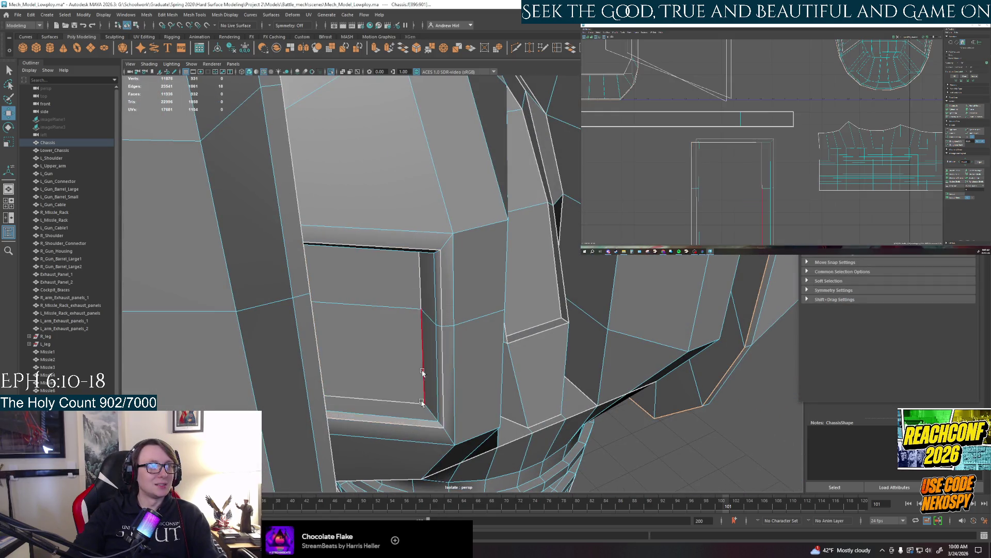
{"action": "left_click", "coordinate": [432, 411]}
{"action": "key", "text": "q"}
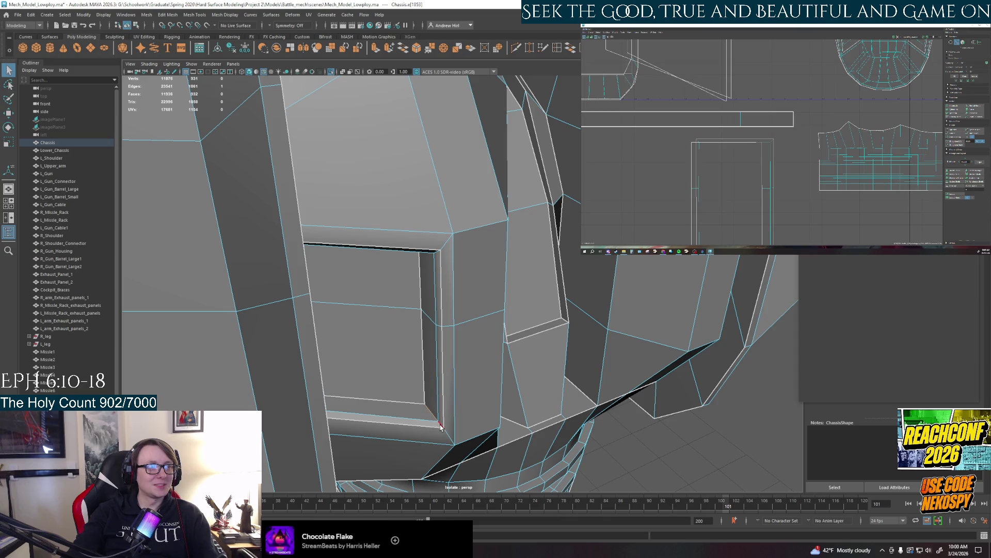
{"action": "left_click", "coordinate": [441, 422], "text": "shift"}
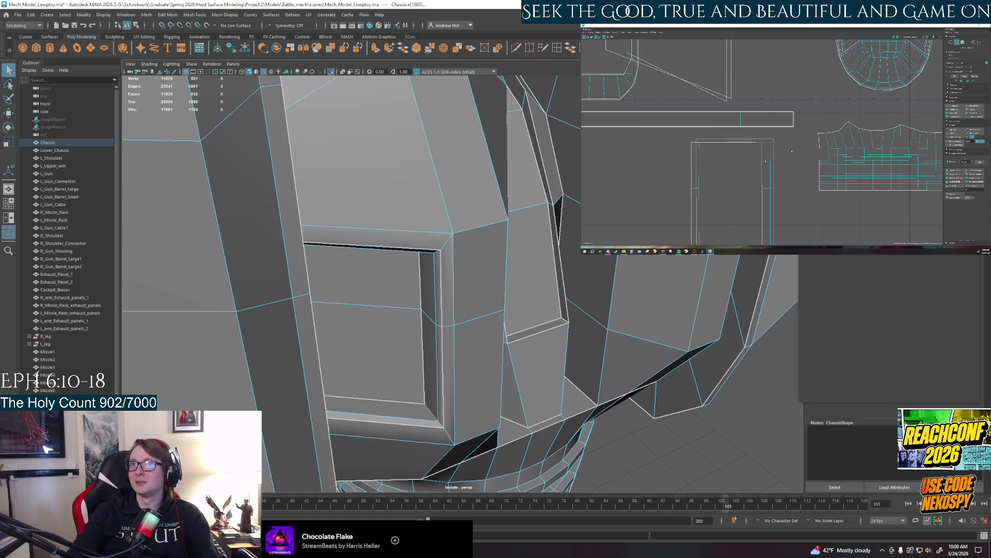
Select the frame's border face loop and unfold it into a strip in the UV Editor
{"action": "scroll", "coordinate": [788, 179], "scroll_direction": "down", "scroll_amount": 3}
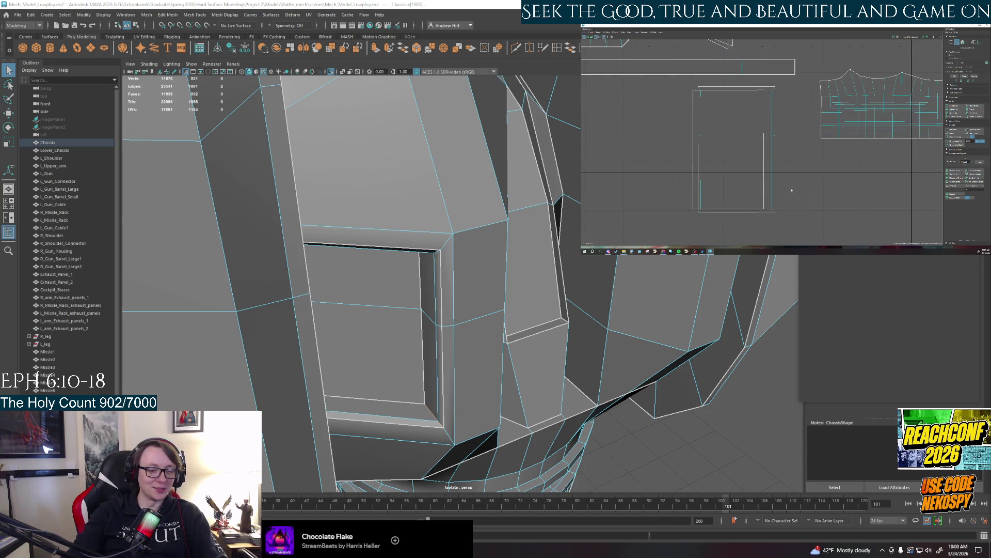
{"action": "double_click", "coordinate": [769, 197]}
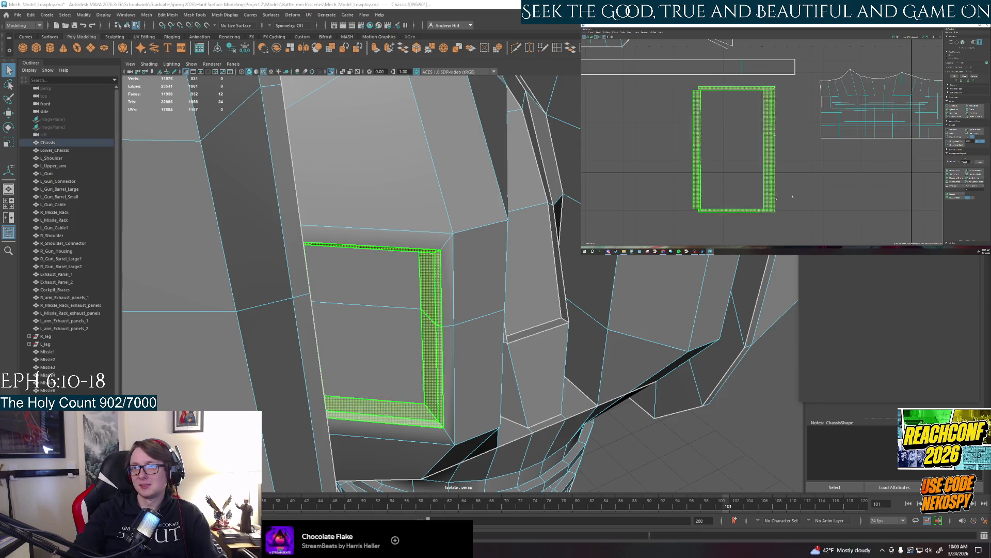
{"action": "left_click", "coordinate": [973, 134]}
{"action": "key", "text": "f"}
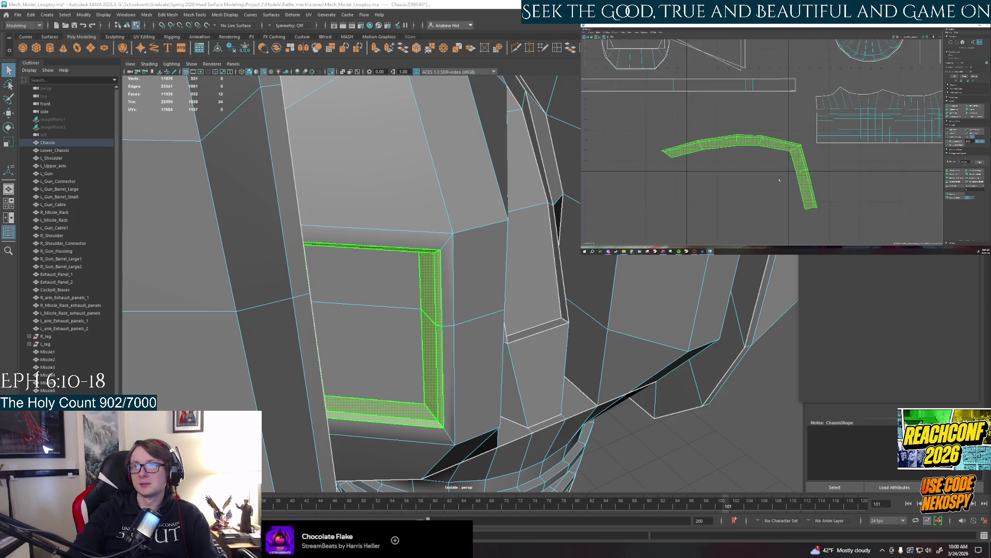
{"action": "middle_click_drag", "start_coordinate": [780, 180], "coordinate": [769, 179], "text": "alt"}
{"action": "left_click", "coordinate": [857, 192]}
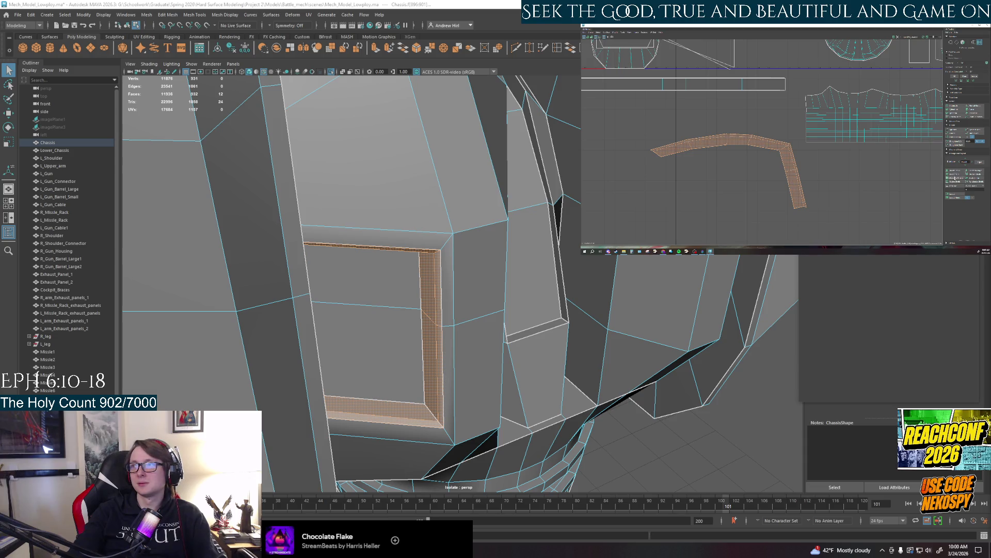
{"action": "middle_click_drag", "start_coordinate": [787, 191], "coordinate": [777, 191], "text": "alt"}
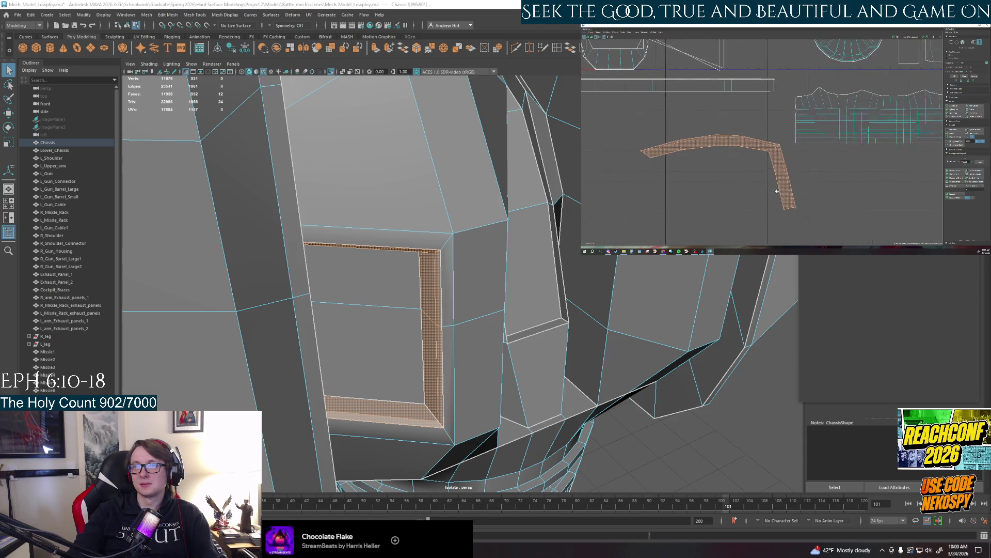
Undo the last UV cut and the edge selection change on the window-frame panel
{"action": "mouse_move", "coordinate": [712, 355]}
{"action": "left_mouse_down", "text": "alt"}
{"action": "mouse_move", "coordinate": [396, 266]}
{"action": "mouse_move", "coordinate": [468, 295]}
{"action": "mouse_move", "coordinate": [454, 284]}
{"action": "mouse_move", "coordinate": [464, 287]}
{"action": "left_mouse_up", "text": "alt"}
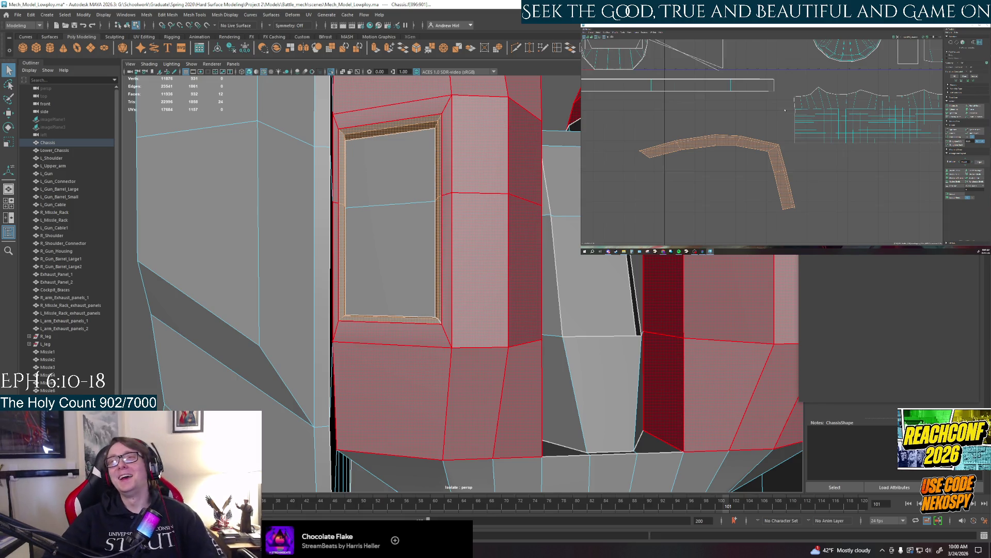
{"action": "left_click_drag", "start_coordinate": [583, 289], "coordinate": [605, 309], "text": "alt"}
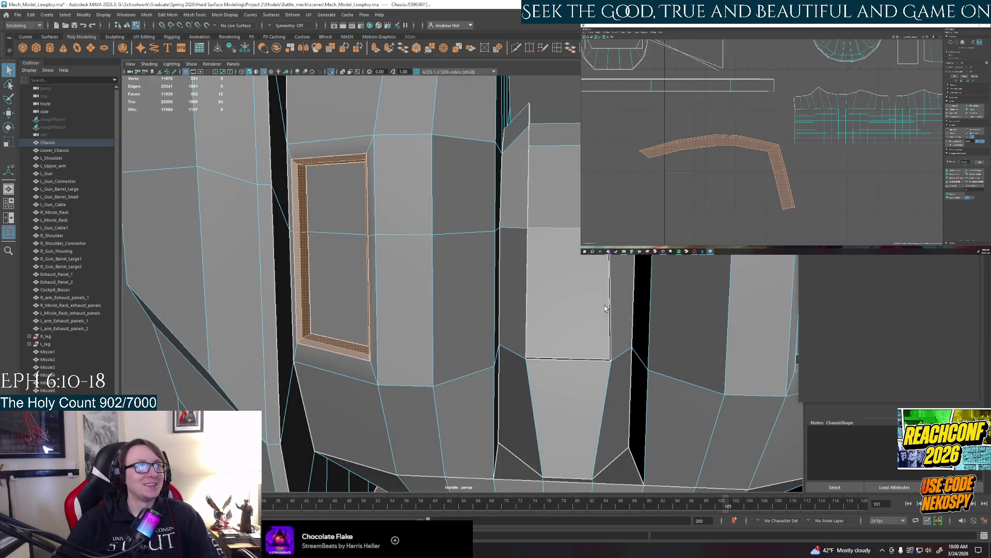
{"action": "scroll", "coordinate": [413, 187], "scroll_direction": "up", "scroll_amount": 2}
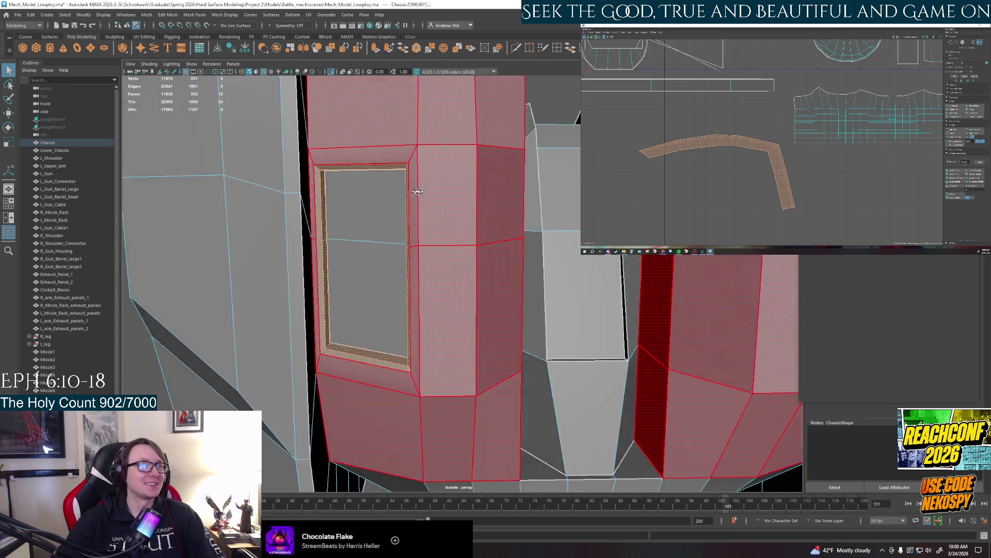
{"action": "left_click_drag", "start_coordinate": [418, 192], "coordinate": [461, 151], "text": "alt"}
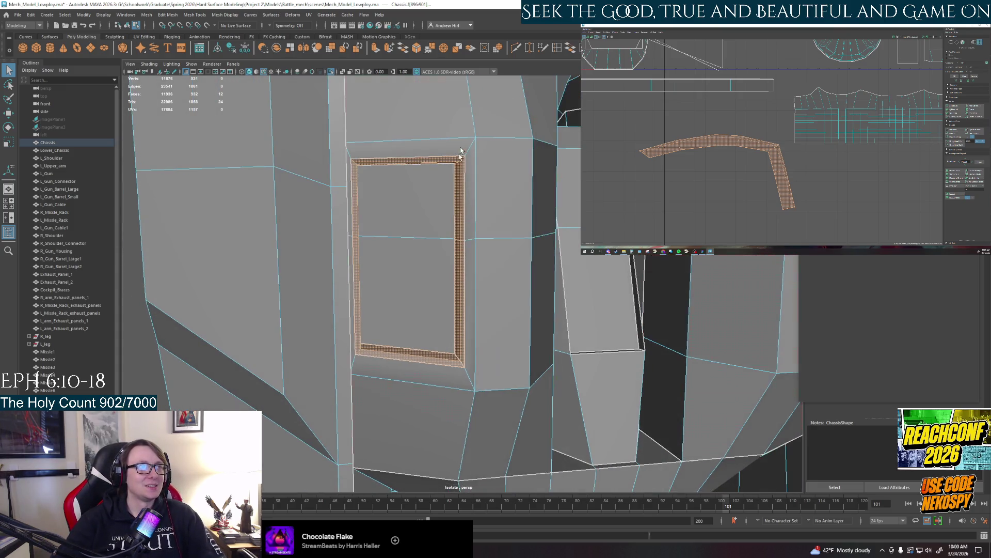
{"action": "key", "text": "ctrl+z"}
{"action": "key", "text": "ctrl+z"}
{"action": "key", "text": "ctrl+z"}
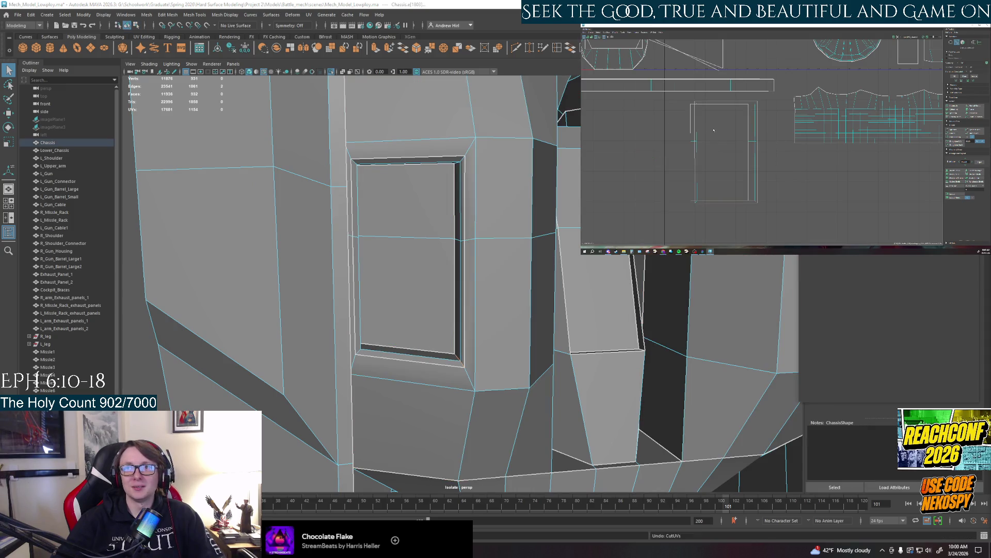
{"action": "key", "text": "ctrl+z"}
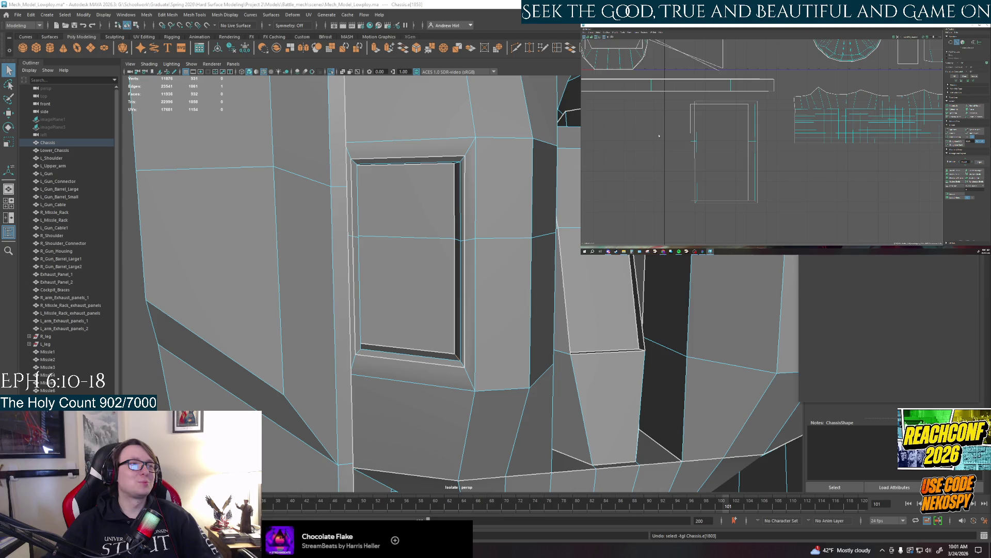
Cut the frame's inner bottom and left faces into their own UV shell and move it right and down
{"action": "right_click_drag", "start_coordinate": [445, 321], "coordinate": [439, 359]}
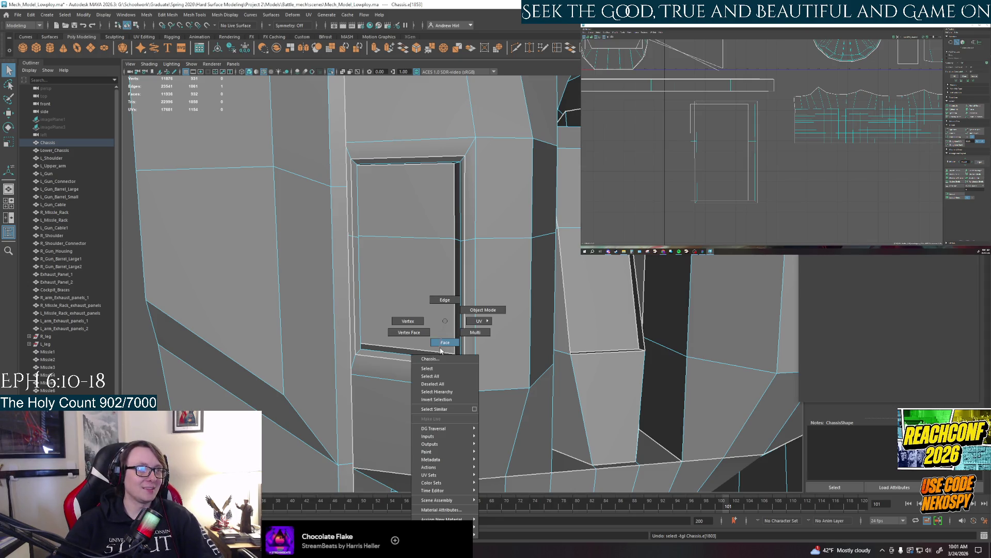
{"action": "left_click", "coordinate": [445, 342]}
{"action": "left_click_drag", "start_coordinate": [445, 342], "coordinate": [336, 399], "text": "alt"}
{"action": "left_click", "coordinate": [336, 400]}
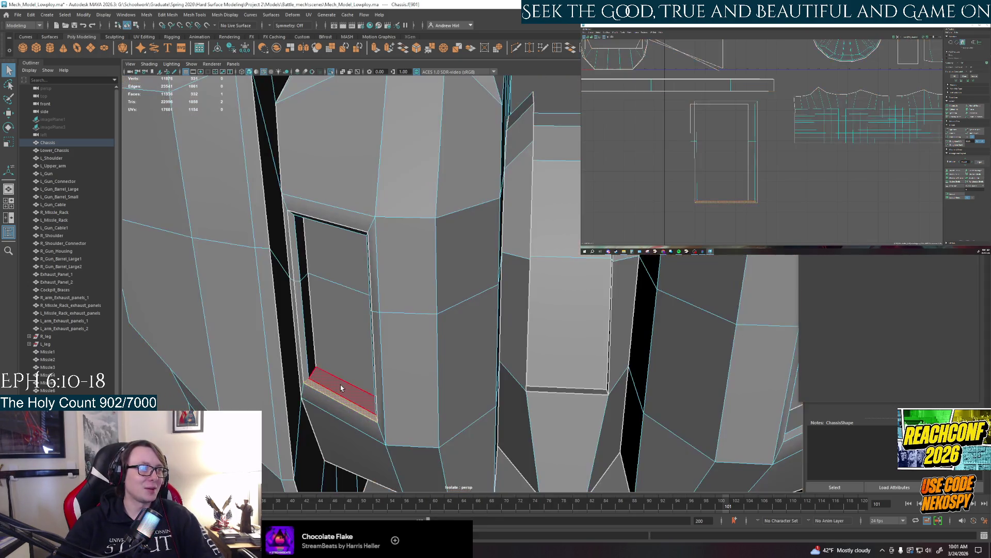
{"action": "left_click", "coordinate": [310, 325], "text": "shift"}
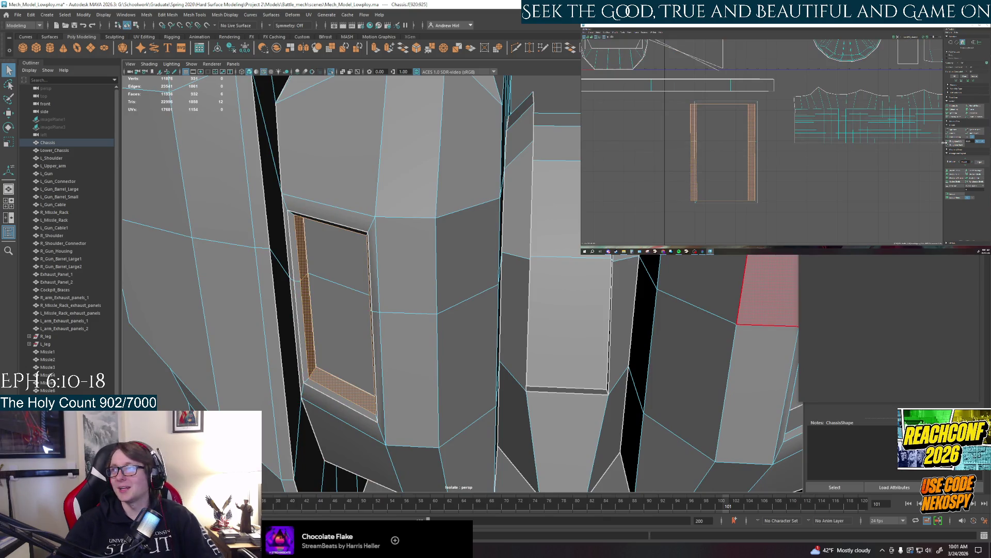
{"action": "left_click", "coordinate": [973, 107]}
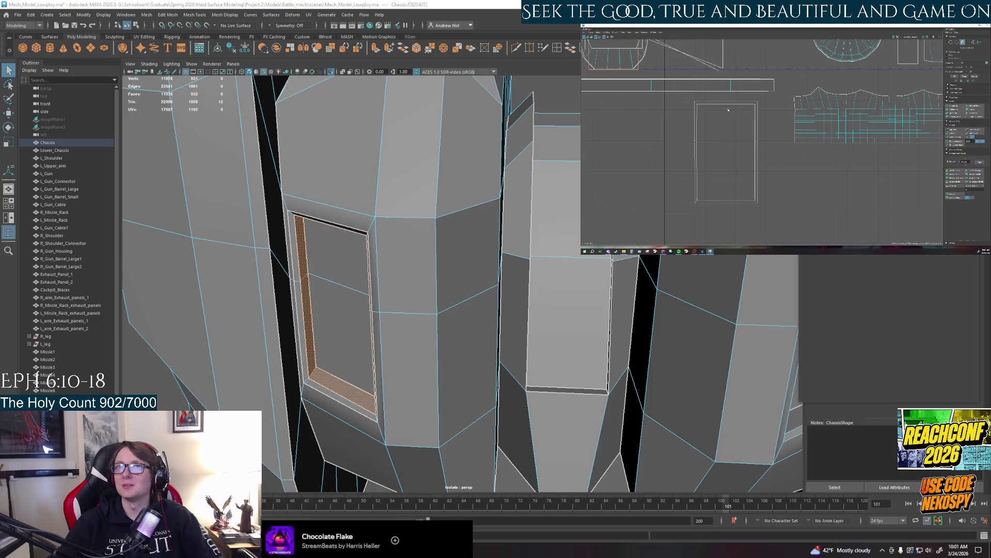
{"action": "key", "text": "w"}
{"action": "left_click", "coordinate": [738, 146]}
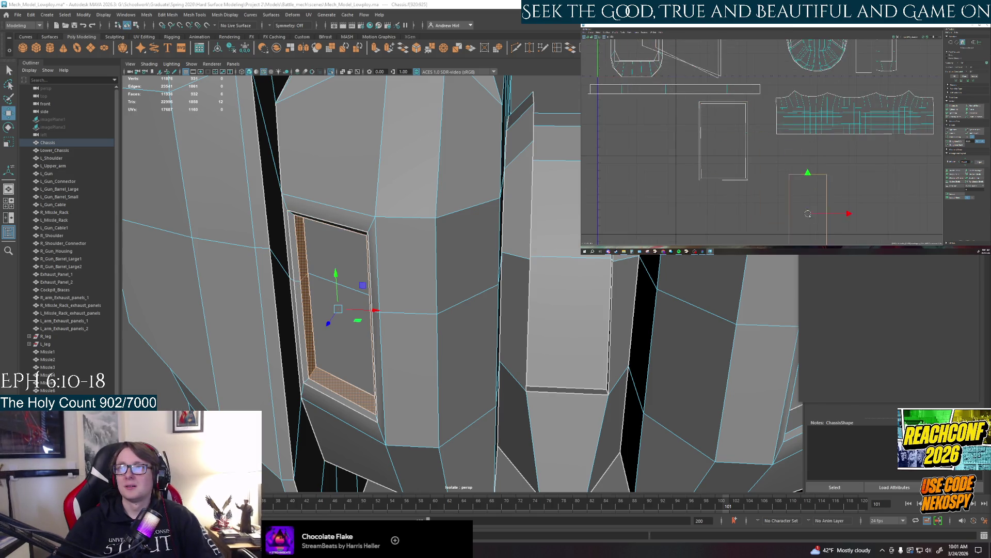
{"action": "left_click_drag", "start_coordinate": [739, 146], "coordinate": [806, 189]}
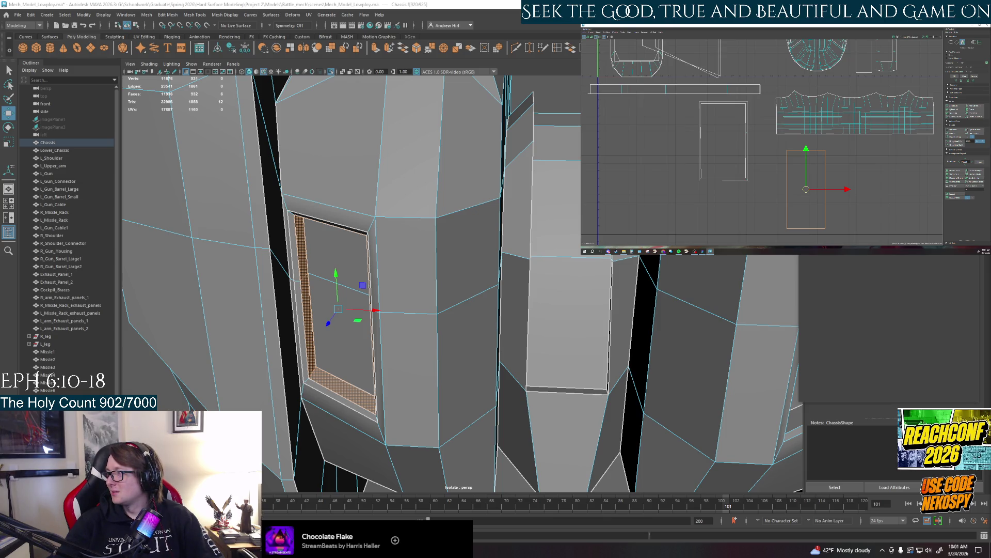
{"action": "left_click", "coordinate": [884, 406]}
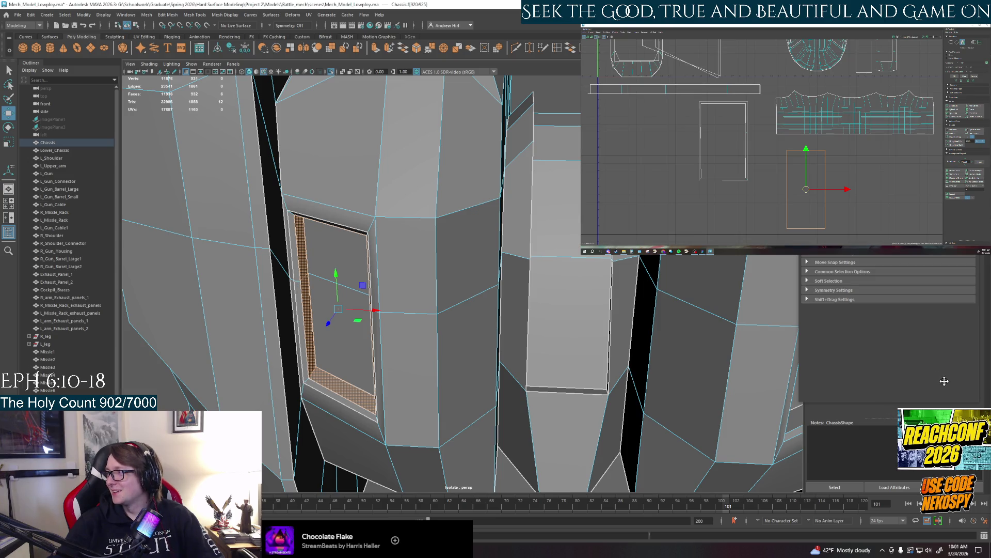
Cut UVs along the frame's inner left edge, then select the face ring and unfold it
{"action": "mouse_move", "coordinate": [781, 406]}
{"action": "left_mouse_down", "text": "alt"}
{"action": "mouse_move", "coordinate": [627, 406]}
{"action": "mouse_move", "coordinate": [150, 325]}
{"action": "left_mouse_up", "text": "alt"}
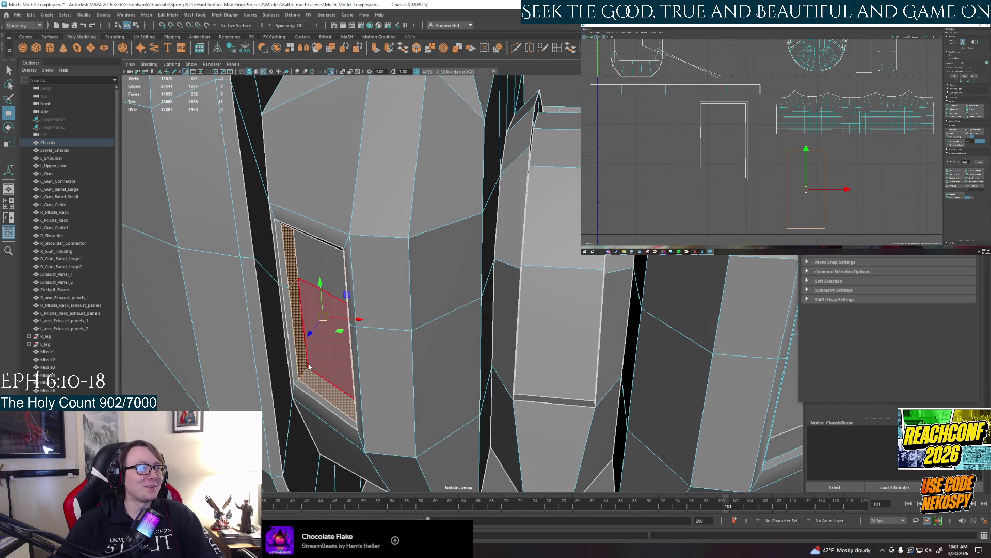
{"action": "right_click_drag", "start_coordinate": [309, 367], "coordinate": [310, 322]}
{"action": "left_click", "coordinate": [746, 356]}
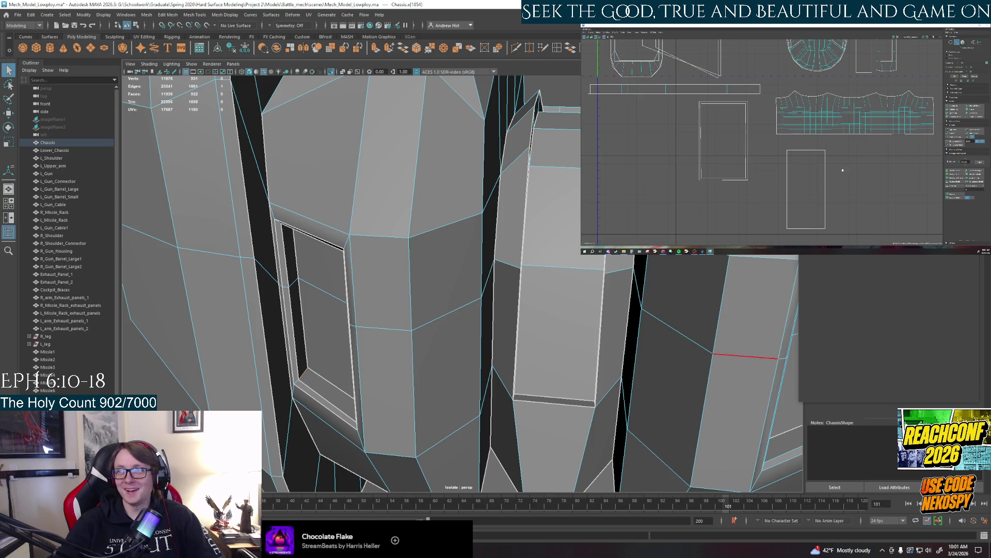
{"action": "left_click", "coordinate": [806, 176]}
{"action": "right_click_drag", "start_coordinate": [786, 182], "coordinate": [786, 182]}
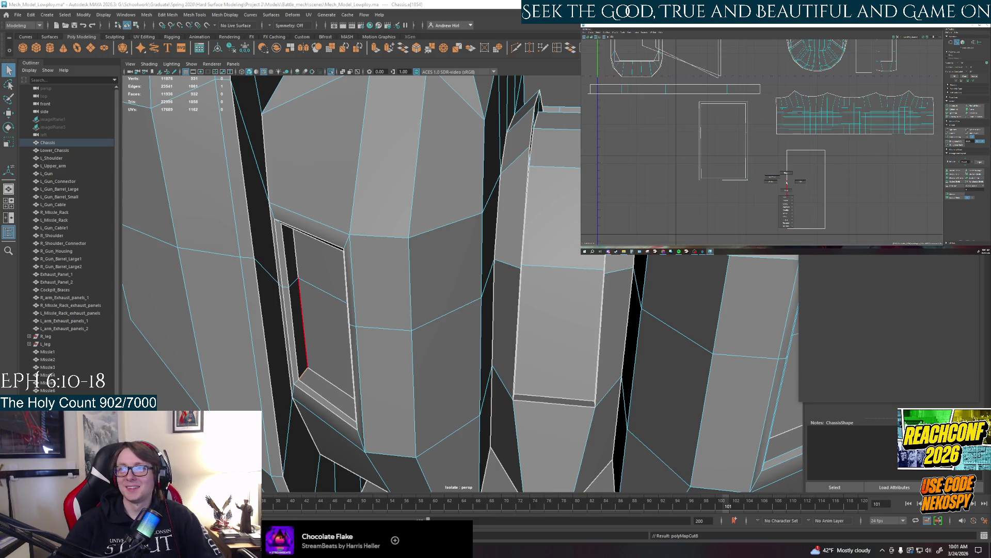
{"action": "left_click", "coordinate": [770, 174]}
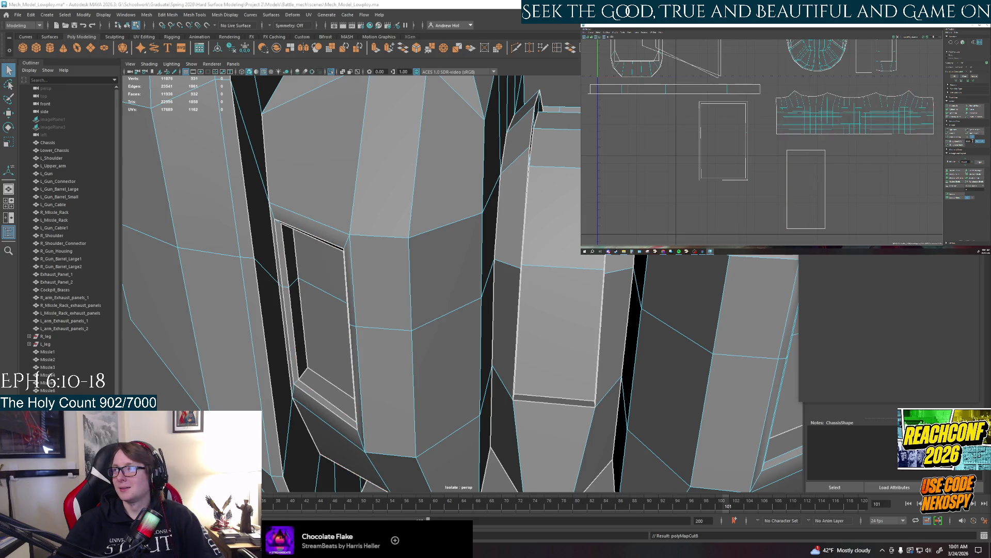
{"action": "left_click", "coordinate": [955, 135]}
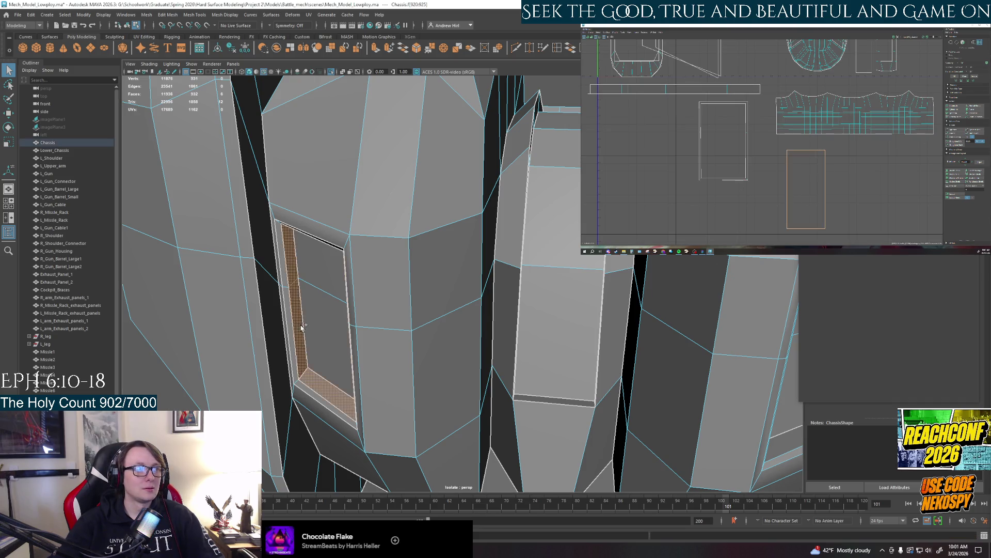
{"action": "double_click", "coordinate": [302, 342]}
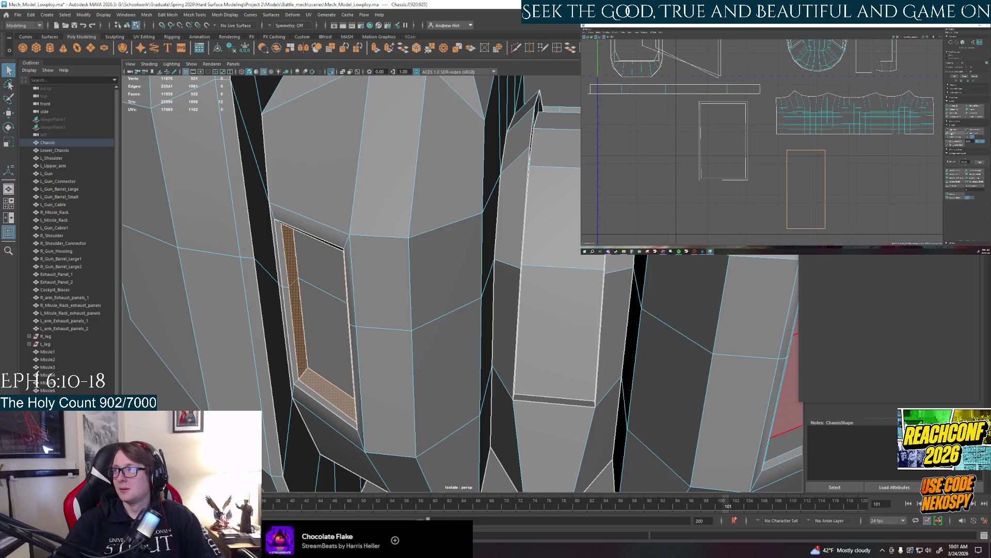
{"action": "key", "text": "ctrl+z"}
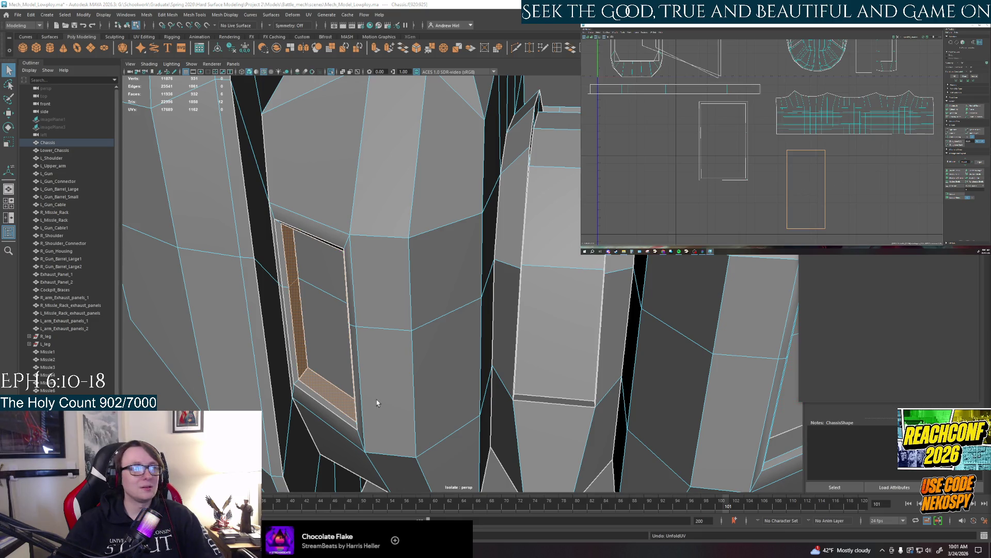
{"action": "left_click_drag", "start_coordinate": [376, 399], "coordinate": [453, 382], "text": "alt"}
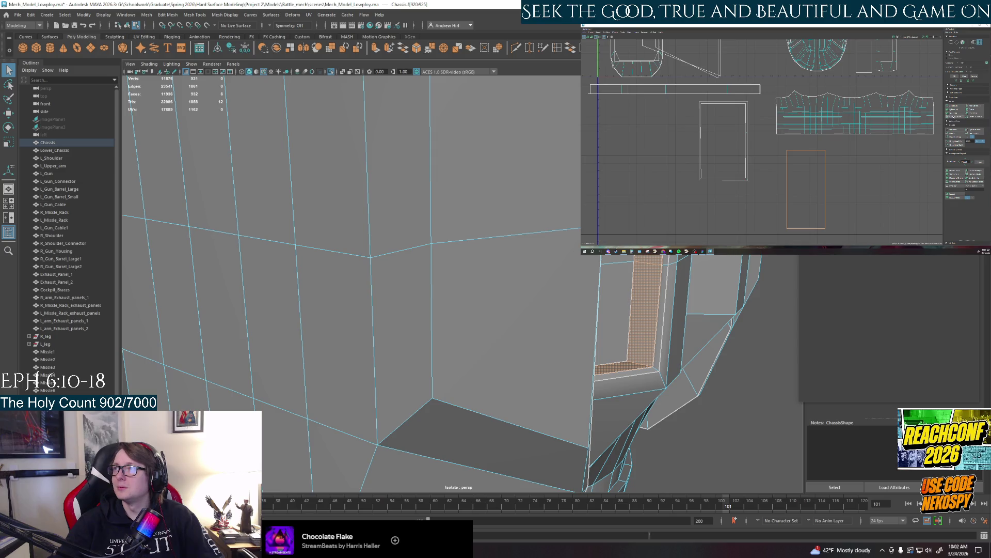
Move the frame shell lower in the UV layout and select its strip of faces
{"action": "key", "text": "w"}
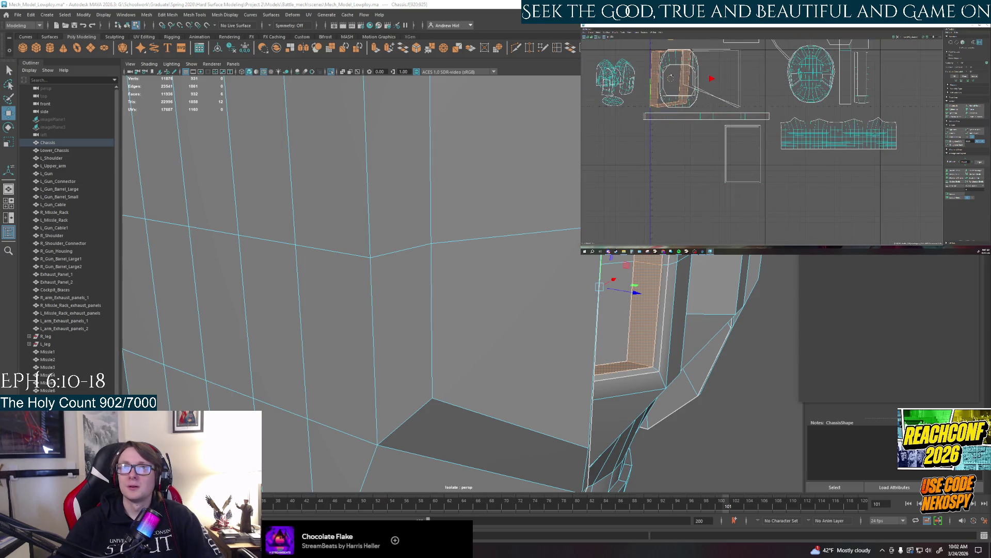
{"action": "left_click_drag", "start_coordinate": [670, 78], "coordinate": [824, 201]}
{"action": "scroll", "coordinate": [813, 185], "scroll_direction": "up", "scroll_amount": 2}
{"action": "left_click", "coordinate": [813, 179]}
{"action": "key", "text": "q"}
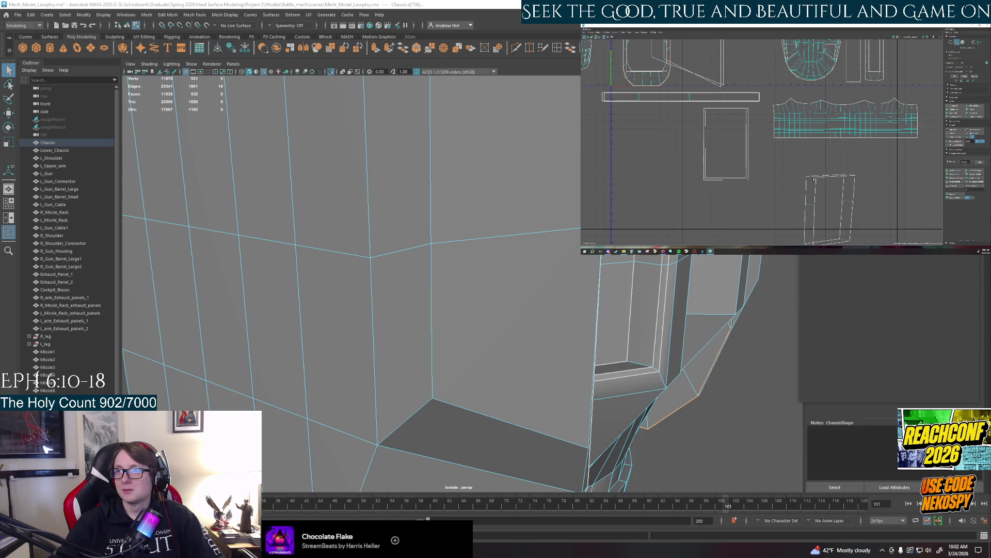
{"action": "left_click", "coordinate": [813, 178]}
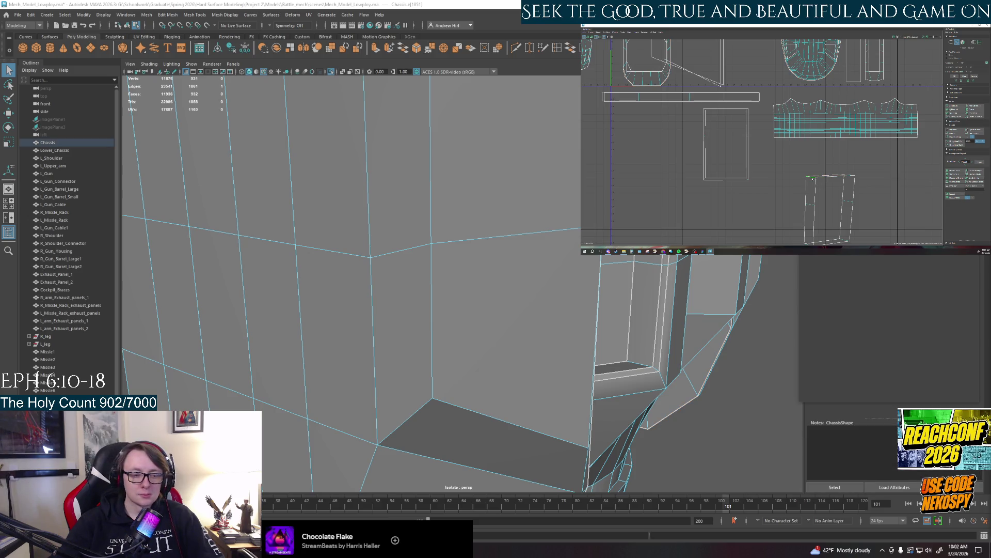
{"action": "mouse_move", "coordinate": [813, 179]}
{"action": "right_mouse_down", "text": "ctrl"}
{"action": "mouse_move", "coordinate": [940, 164]}
{"action": "mouse_move", "coordinate": [878, 175]}
{"action": "right_mouse_up", "text": "ctrl"}
{"action": "scroll", "coordinate": [878, 176], "scroll_direction": "down", "scroll_amount": 2}
Rotate the strip horizontal and apply Straighten UVs to it
{"action": "key", "text": "e"}
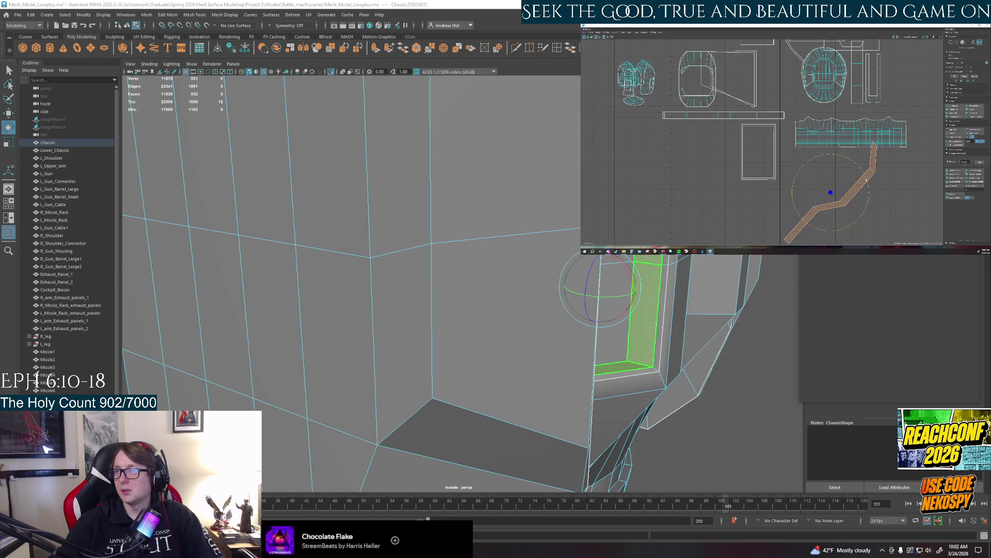
{"action": "left_click_drag", "start_coordinate": [868, 185], "coordinate": [868, 213]}
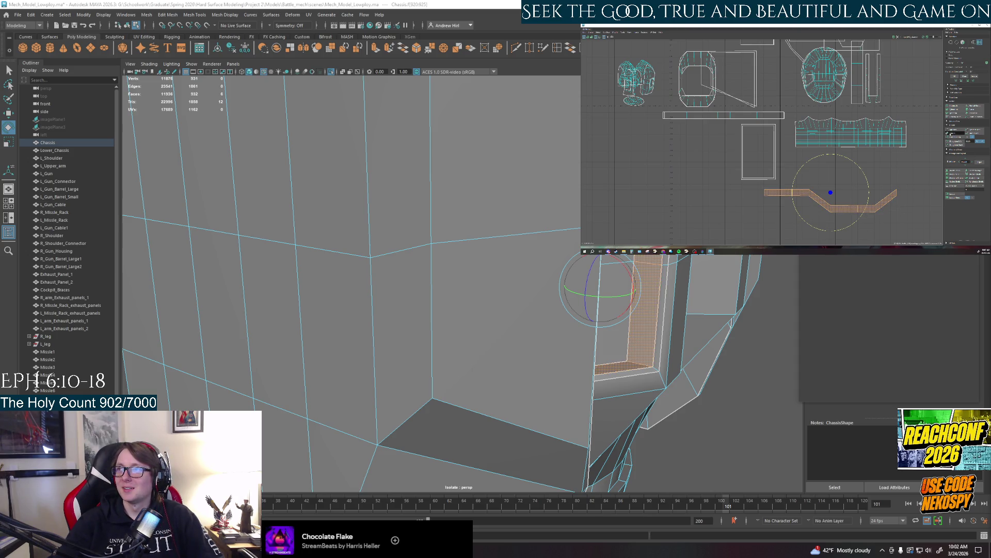
{"action": "left_click", "coordinate": [955, 143]}
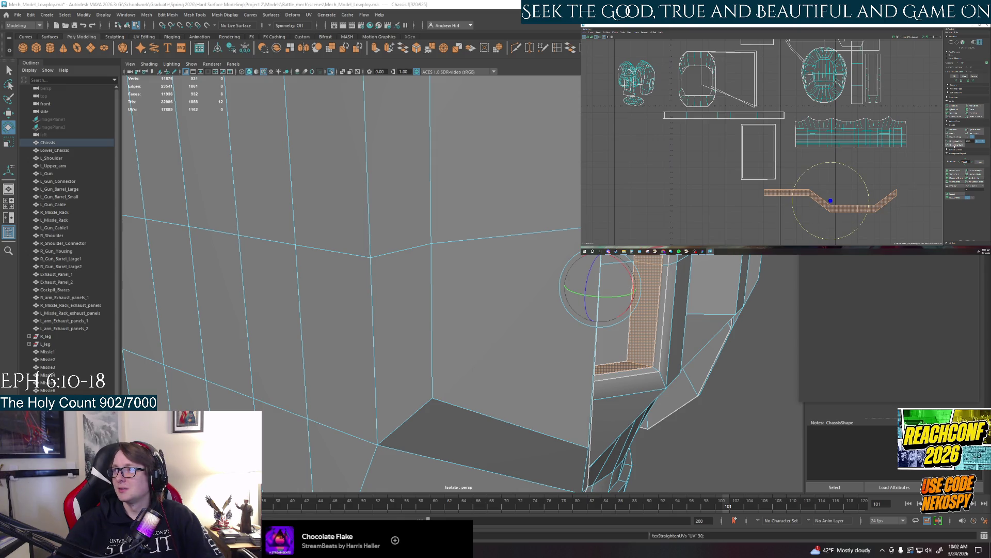
{"action": "key", "text": "ctrl+F12"}
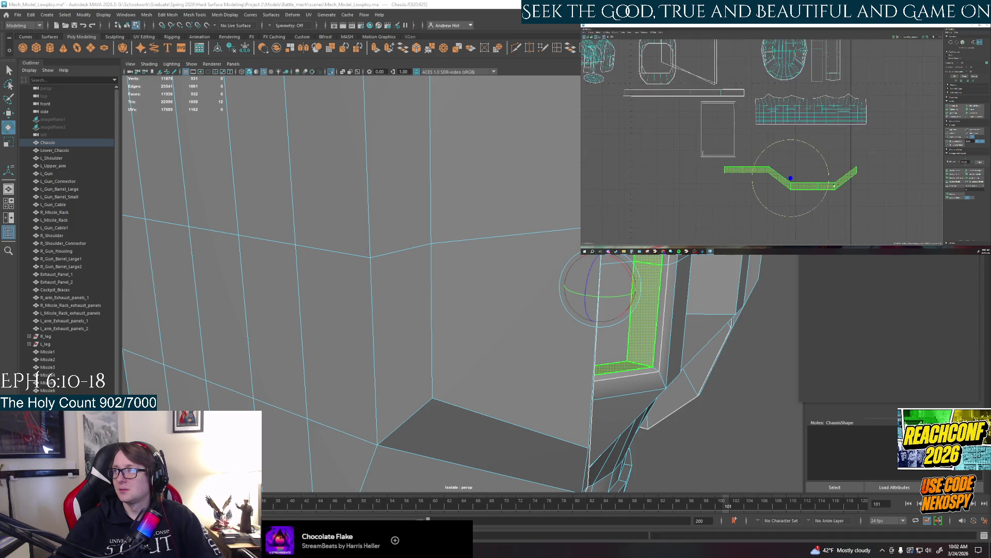
{"action": "key", "text": "f"}
{"action": "right_click", "coordinate": [669, 144]}
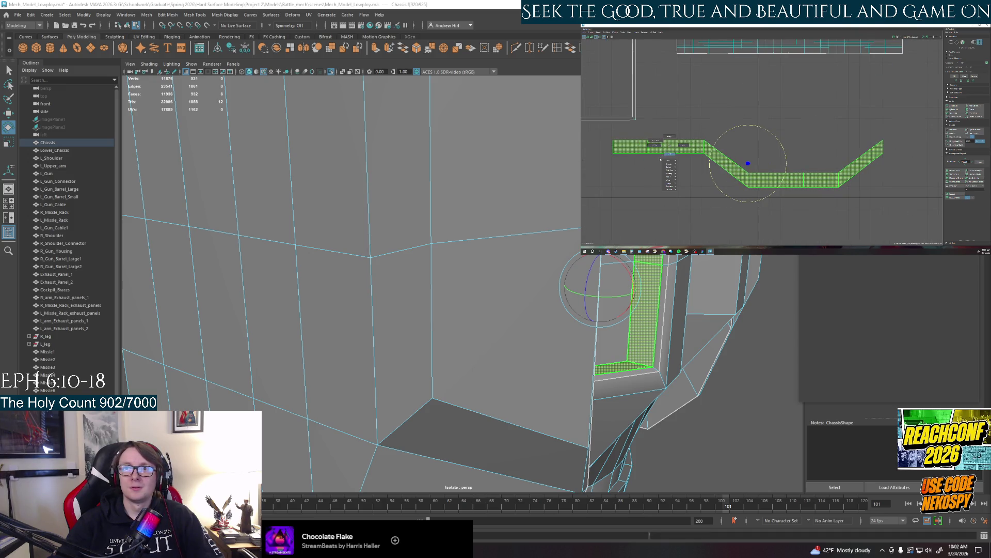
{"action": "left_click", "coordinate": [702, 129]}
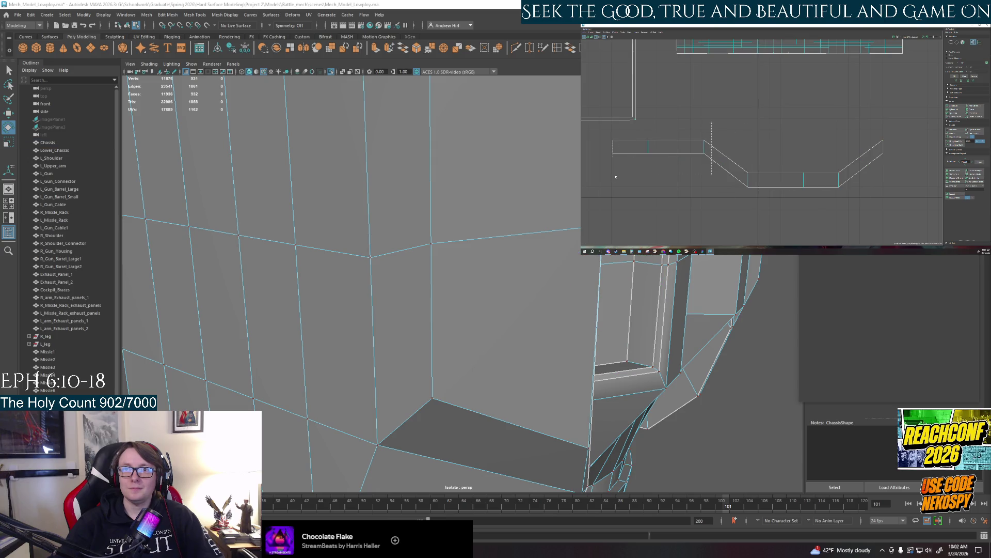
Pull the strip's stray UVs down to level the shell
{"action": "left_click", "coordinate": [659, 147]}
{"action": "key", "text": "w"}
{"action": "left_click_drag", "start_coordinate": [659, 132], "coordinate": [656, 167]}
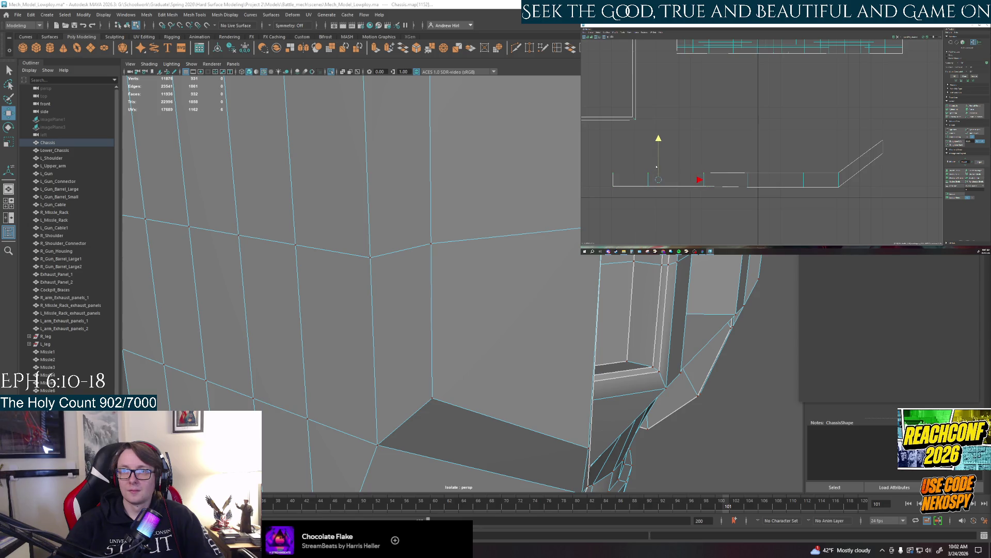
{"action": "mouse_move", "coordinate": [879, 171]}
{"action": "left_mouse_down"}
{"action": "mouse_move", "coordinate": [886, 138]}
{"action": "mouse_move", "coordinate": [876, 172]}
{"action": "left_mouse_up"}
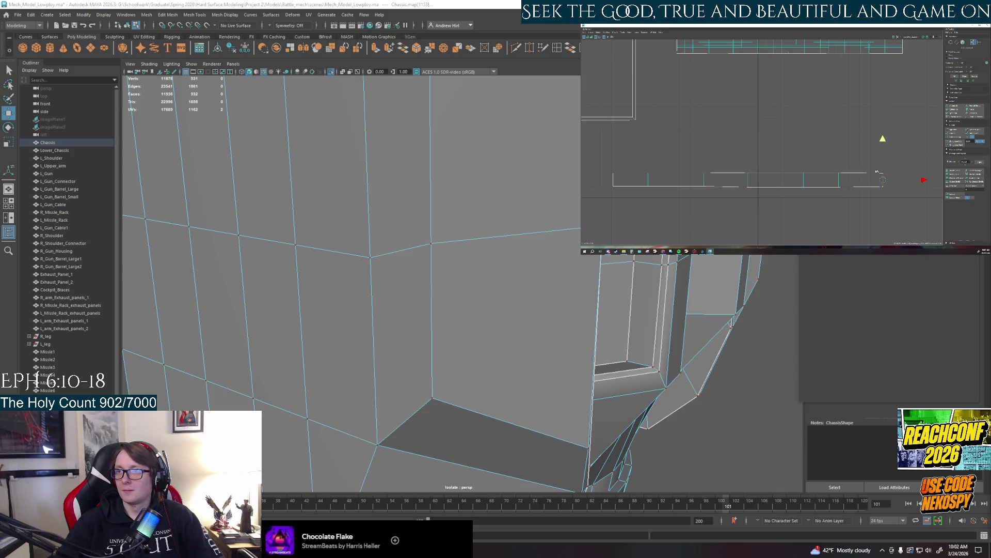
Select the whole strip shell, convert between UVs and faces, then deselect everything
{"action": "key", "text": "F11"}
{"action": "double_click", "coordinate": [749, 181]}
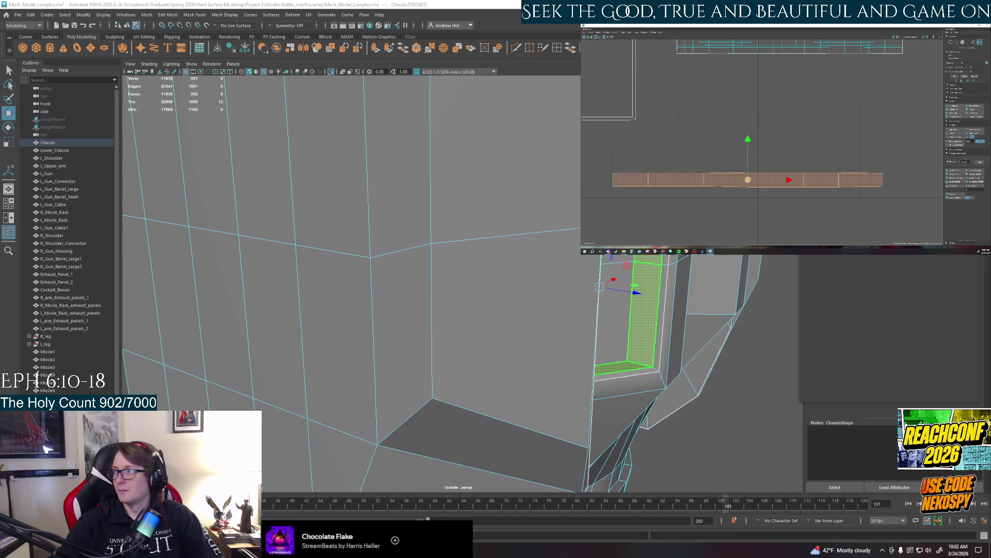
{"action": "key", "text": "ctrl+F12"}
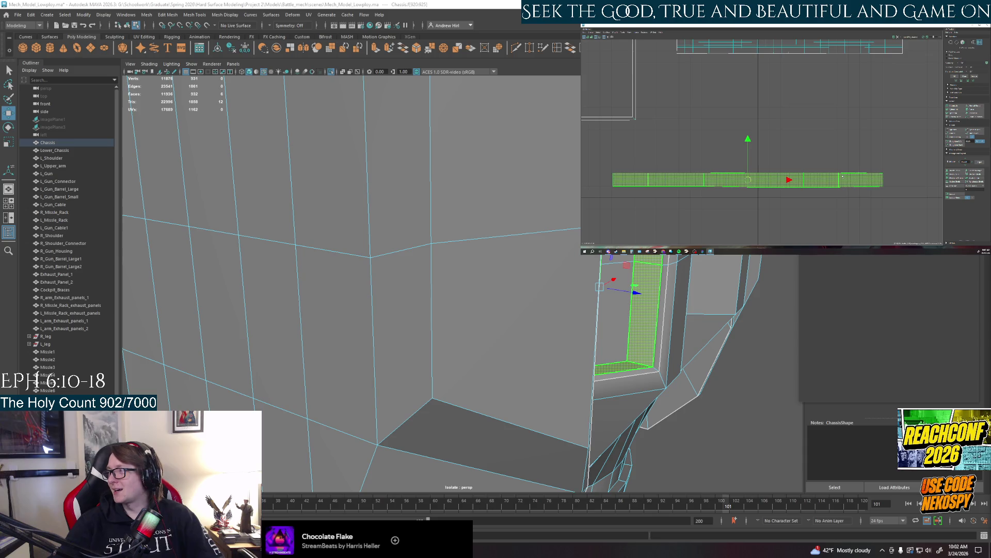
{"action": "key", "text": "ctrl+F11"}
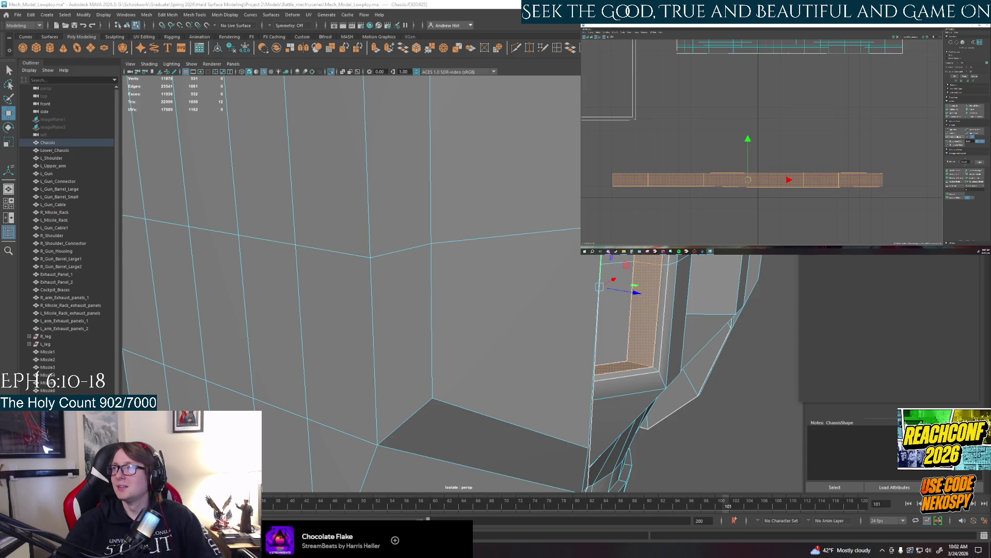
{"action": "left_click", "coordinate": [718, 165]}
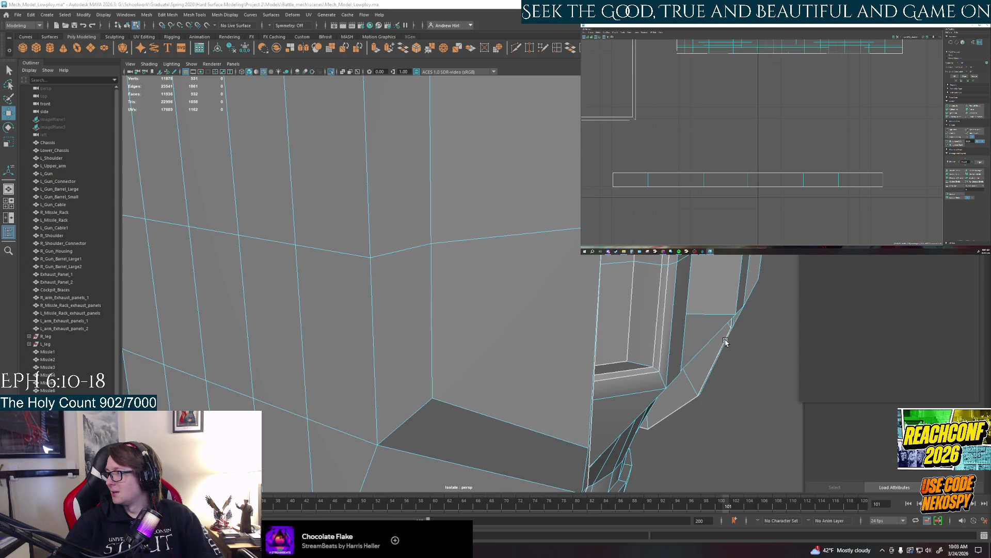
Select the next recessed window's back face and its inner border faces
{"action": "mouse_move", "coordinate": [726, 341]}
{"action": "left_mouse_down", "text": "alt"}
{"action": "mouse_move", "coordinate": [621, 356]}
{"action": "mouse_move", "coordinate": [641, 336]}
{"action": "left_mouse_up", "text": "alt"}
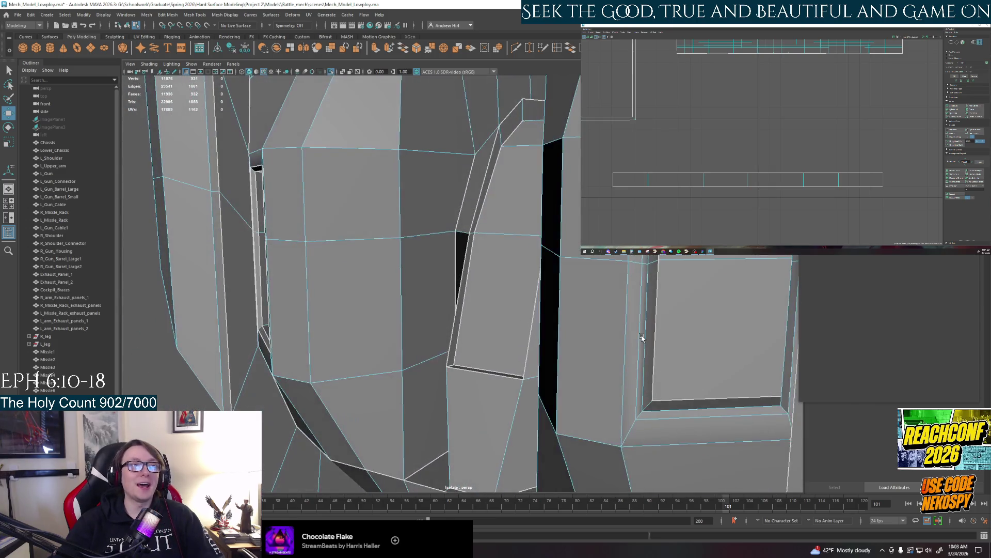
{"action": "key", "text": "w"}
{"action": "right_click_drag", "start_coordinate": [642, 337], "coordinate": [648, 356]}
{"action": "left_click", "coordinate": [665, 388]}
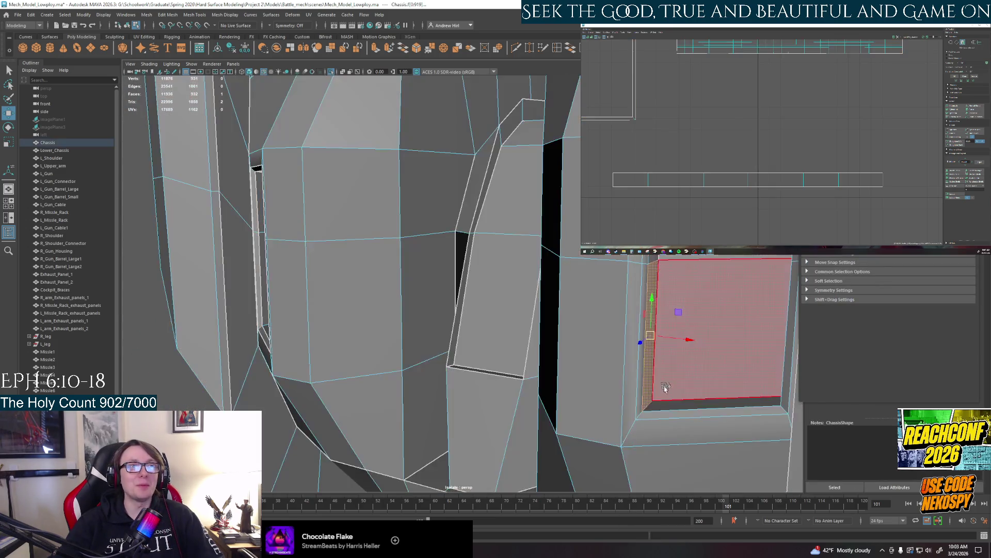
{"action": "left_click", "coordinate": [667, 406], "text": "shift"}
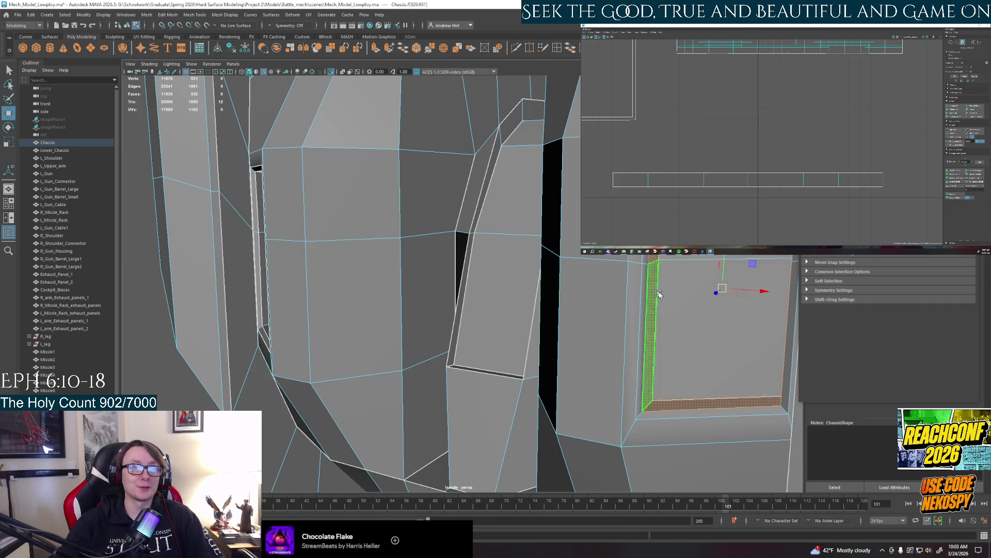
{"action": "left_click_drag", "start_coordinate": [723, 336], "coordinate": [594, 330], "text": "alt"}
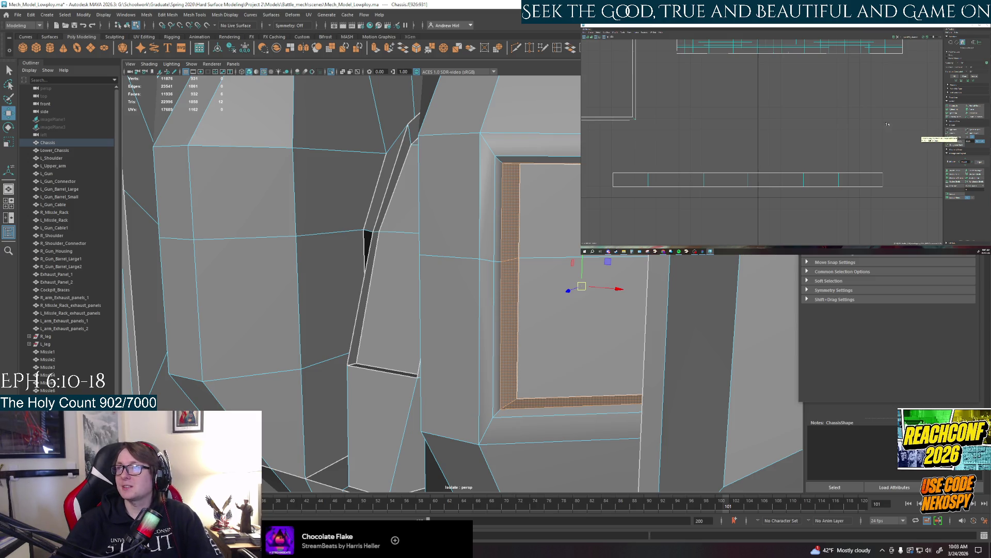
Orbit to another window frame and select its full loop of inner faces
{"action": "mouse_move", "coordinate": [578, 217]}
{"action": "left_mouse_down", "text": "alt"}
{"action": "mouse_move", "coordinate": [535, 202]}
{"action": "mouse_move", "coordinate": [481, 219]}
{"action": "mouse_move", "coordinate": [454, 258]}
{"action": "left_mouse_up", "text": "alt"}
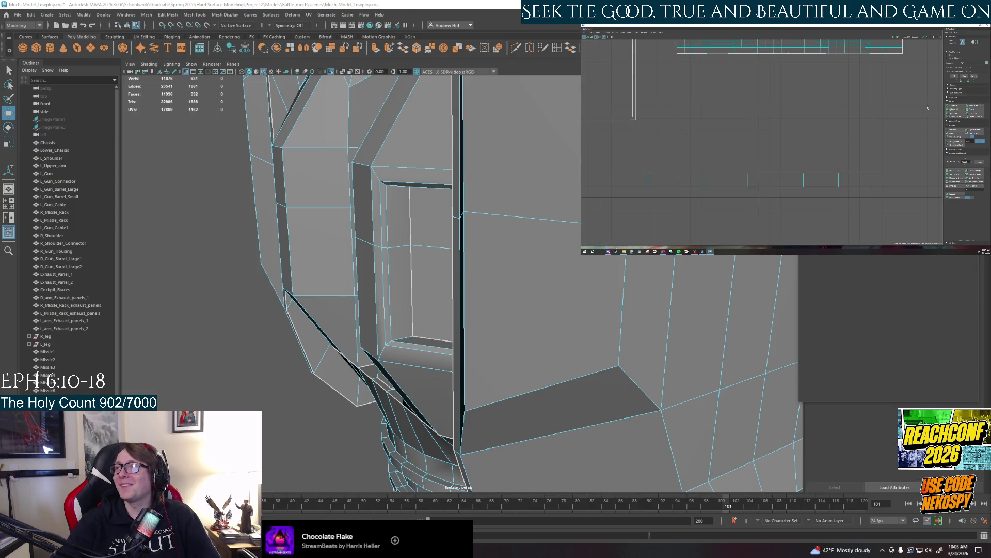
{"action": "mouse_move", "coordinate": [390, 267]}
{"action": "right_mouse_down"}
{"action": "mouse_move", "coordinate": [398, 314]}
{"action": "mouse_move", "coordinate": [390, 289]}
{"action": "right_mouse_up"}
{"action": "double_click", "coordinate": [398, 227]}
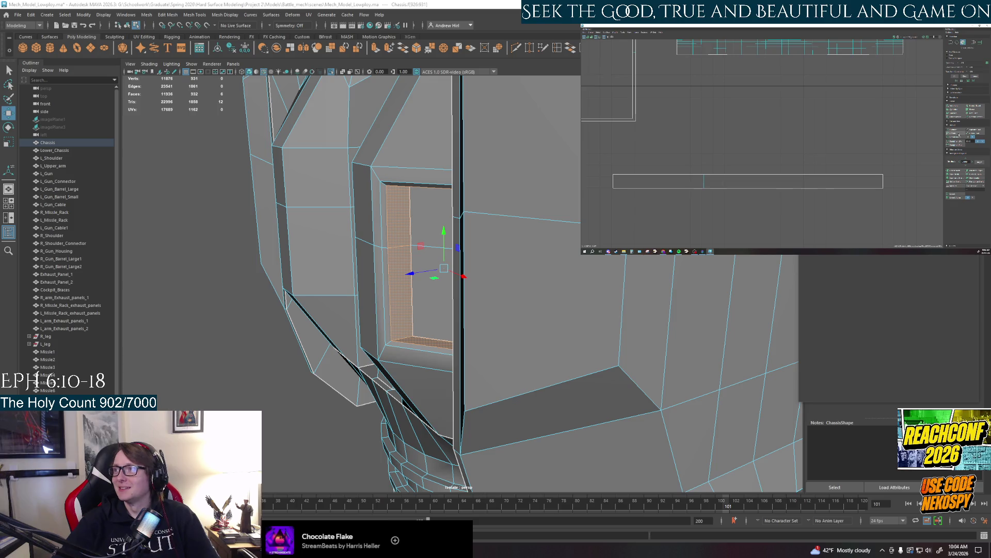
Create new UVs for the selected frame faces and cut them along the top frame edge
{"action": "left_click", "coordinate": [956, 117]}
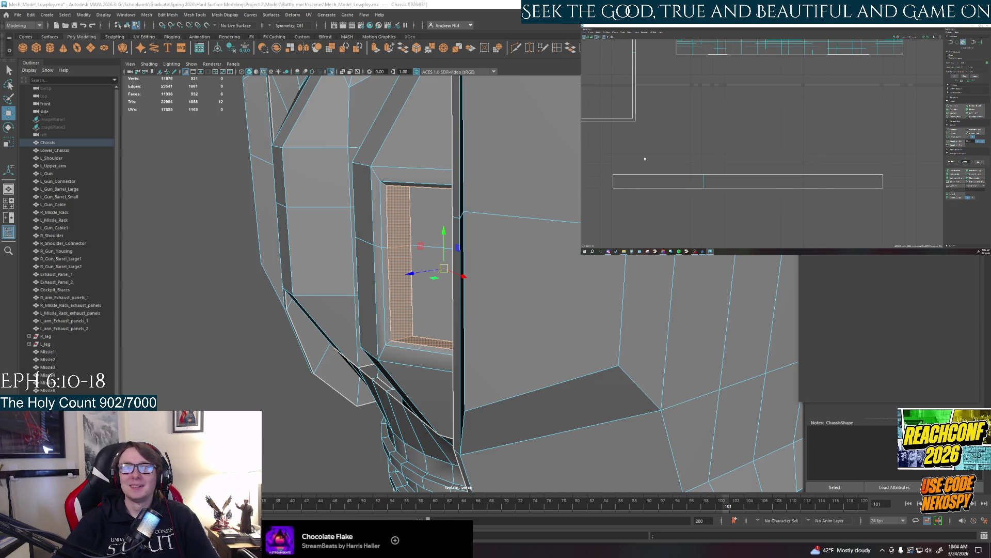
{"action": "scroll", "coordinate": [645, 158], "scroll_direction": "down", "scroll_amount": 5}
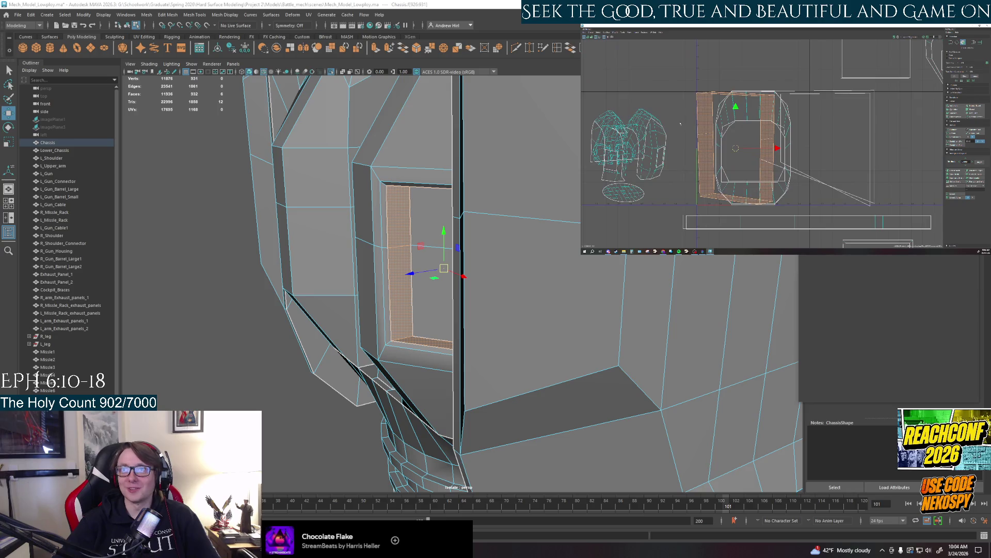
{"action": "left_click", "coordinate": [704, 92]}
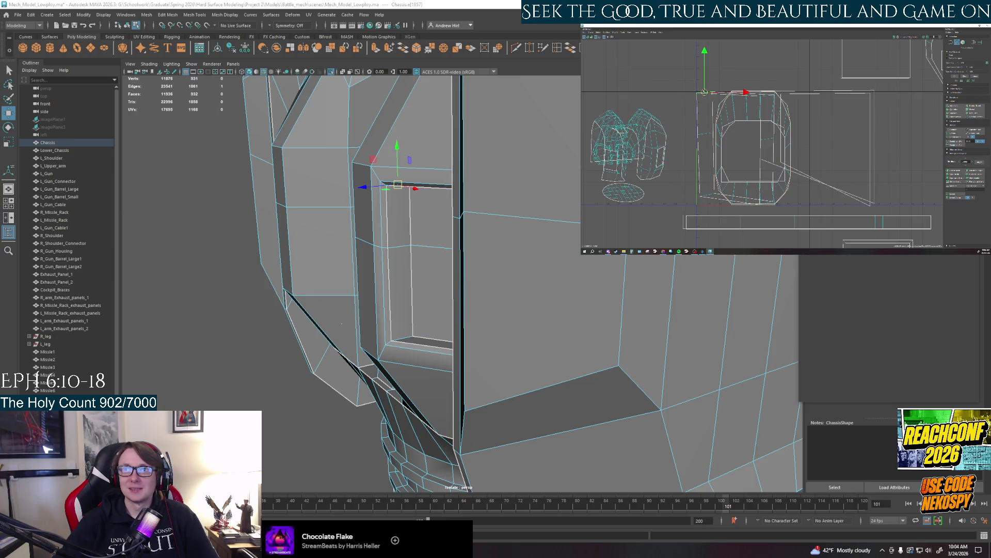
{"action": "right_click_drag", "start_coordinate": [704, 92], "coordinate": [689, 111], "text": "shift"}
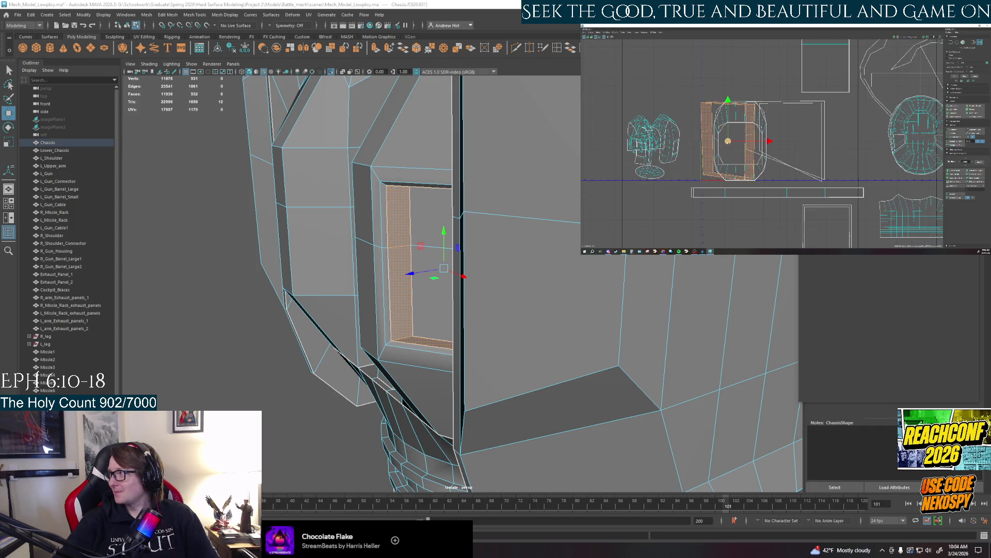
Move the window frame's strip shell to the lower left of the UV layout
{"action": "middle_click_drag", "start_coordinate": [728, 139], "coordinate": [714, 98], "text": "alt"}
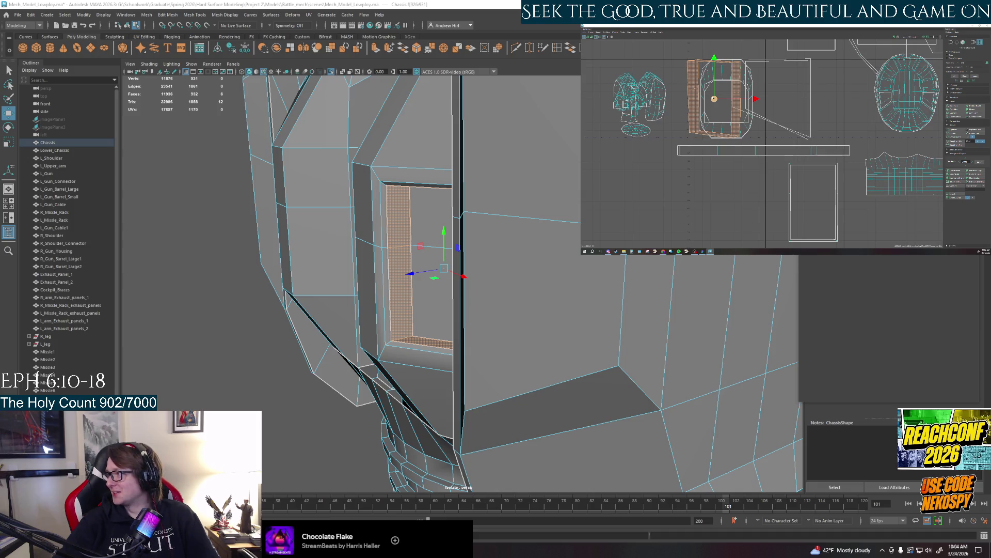
{"action": "left_click", "coordinate": [708, 89]}
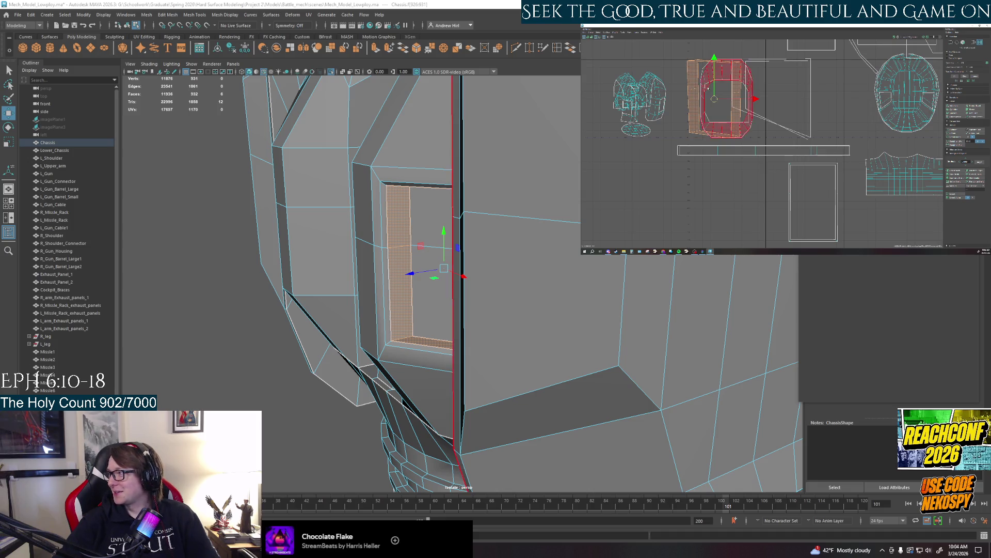
{"action": "left_click_drag", "start_coordinate": [709, 89], "coordinate": [727, 202]}
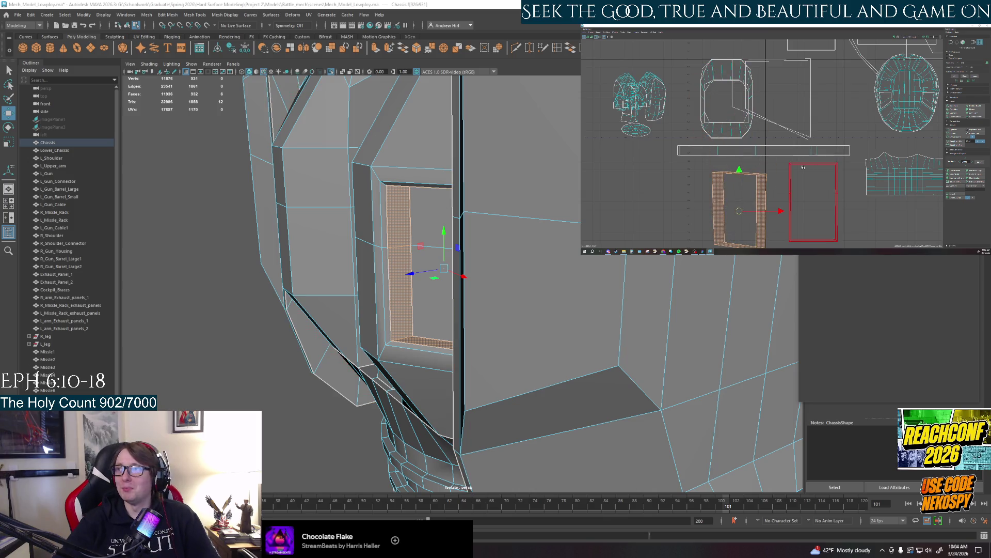
{"action": "left_click", "coordinate": [903, 175]}
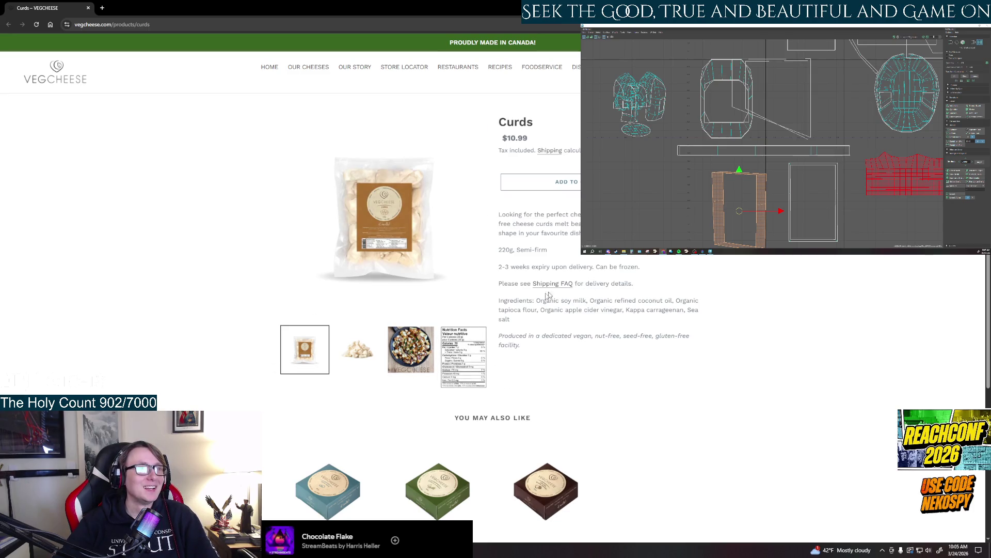
Read the Curds ingredient list on vegcheese.com by highlighting its text in two passes
{"action": "left_click_drag", "start_coordinate": [536, 305], "coordinate": [673, 304]}
{"action": "left_click", "coordinate": [722, 299]}
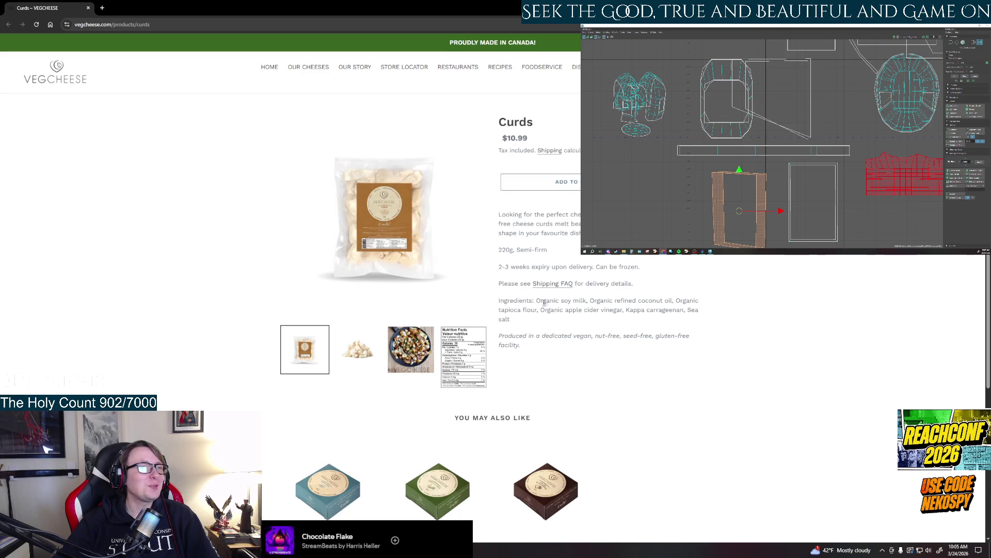
{"action": "left_click_drag", "start_coordinate": [540, 309], "coordinate": [610, 320]}
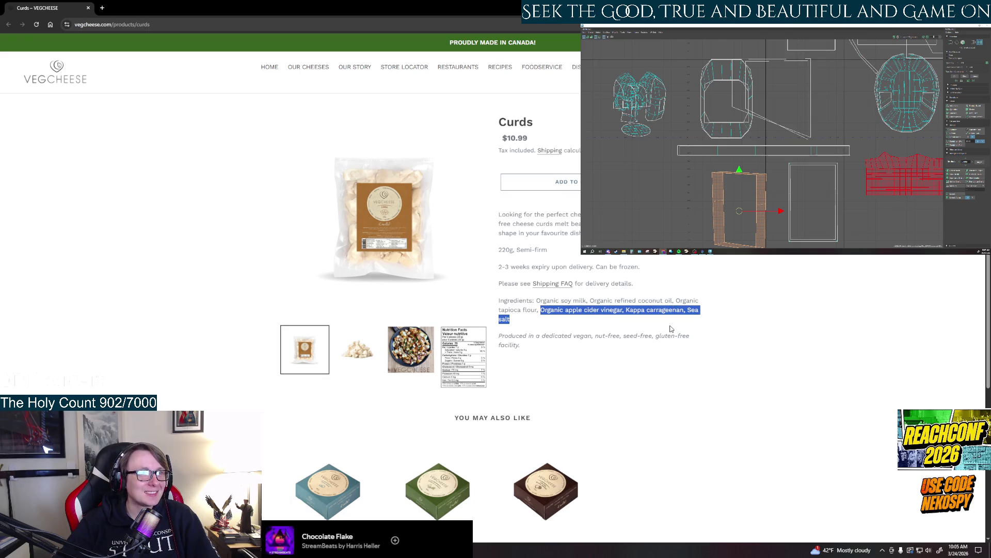
{"action": "left_click", "coordinate": [669, 327]}
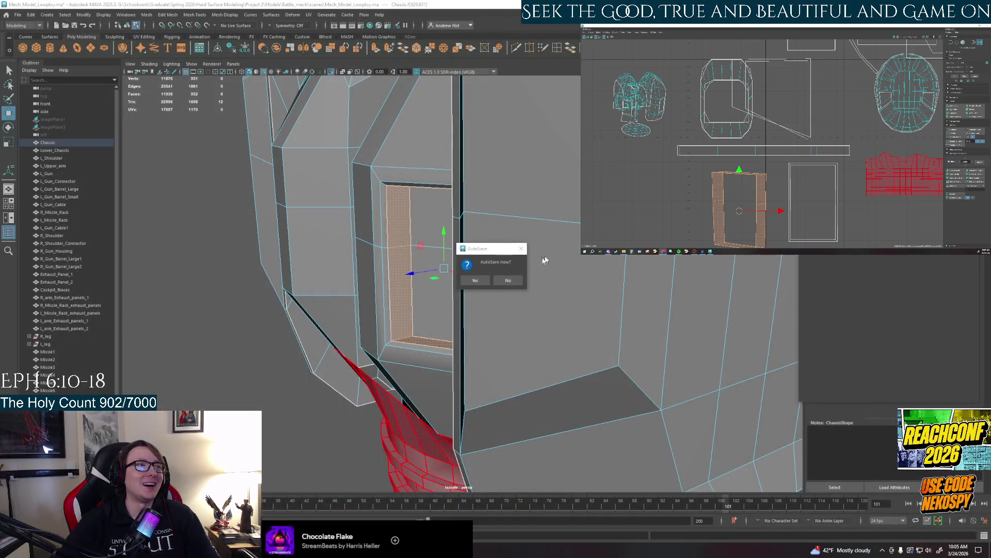
Accept the AutoSave prompt so Maya writes the backup Mech_Model_Lowpoly.0085.ma
{"action": "left_click", "coordinate": [475, 280]}
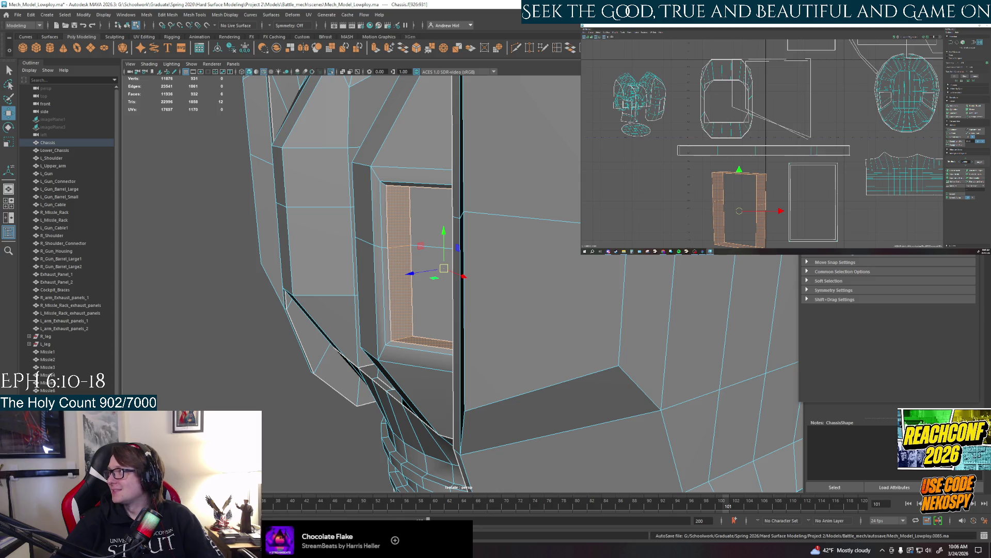
Save Mech_Model_Lowploy.ma with File > Save Scene, then save it a second time
{"action": "left_click", "coordinate": [664, 252]}
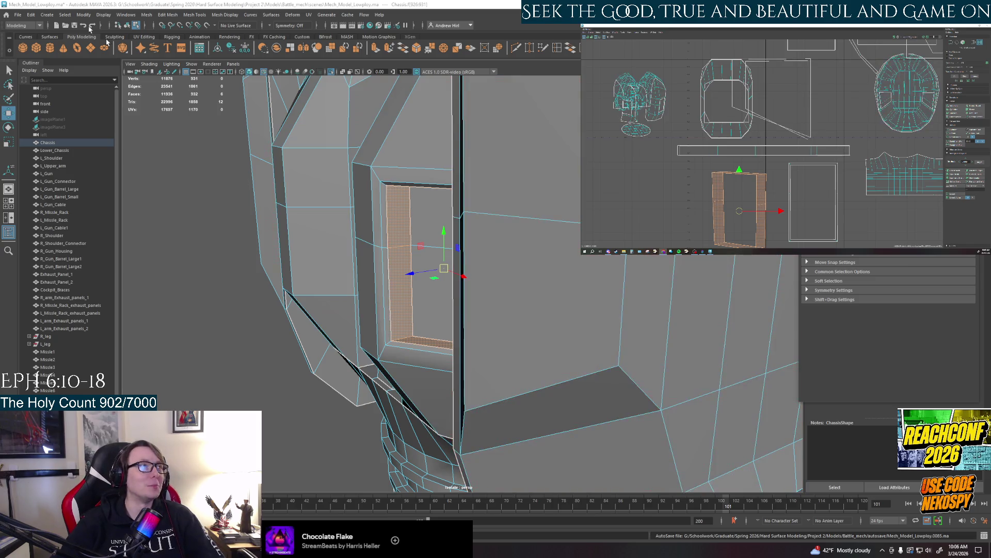
{"action": "left_click", "coordinate": [18, 14]}
{"action": "left_click", "coordinate": [46, 47]}
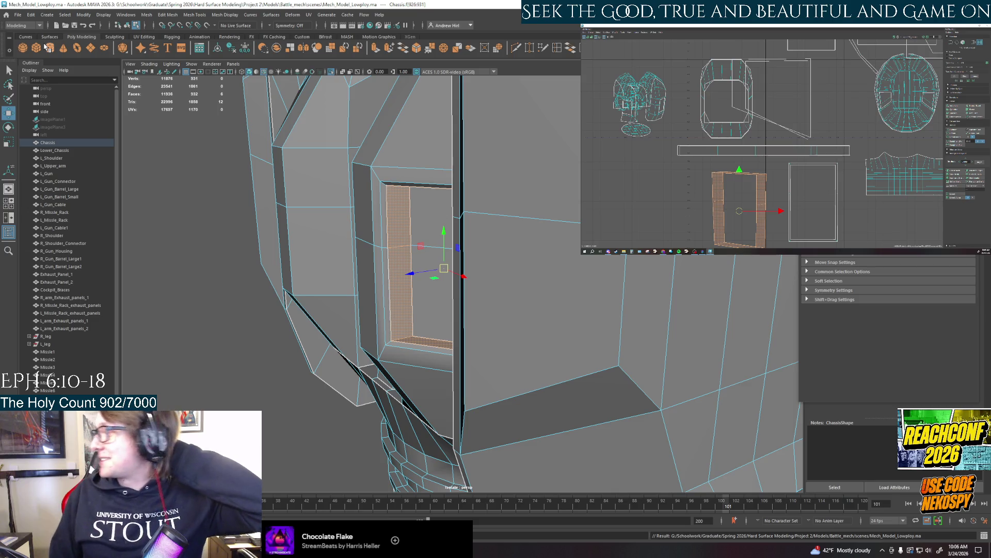
{"action": "left_click", "coordinate": [17, 14]}
{"action": "left_click", "coordinate": [40, 47]}
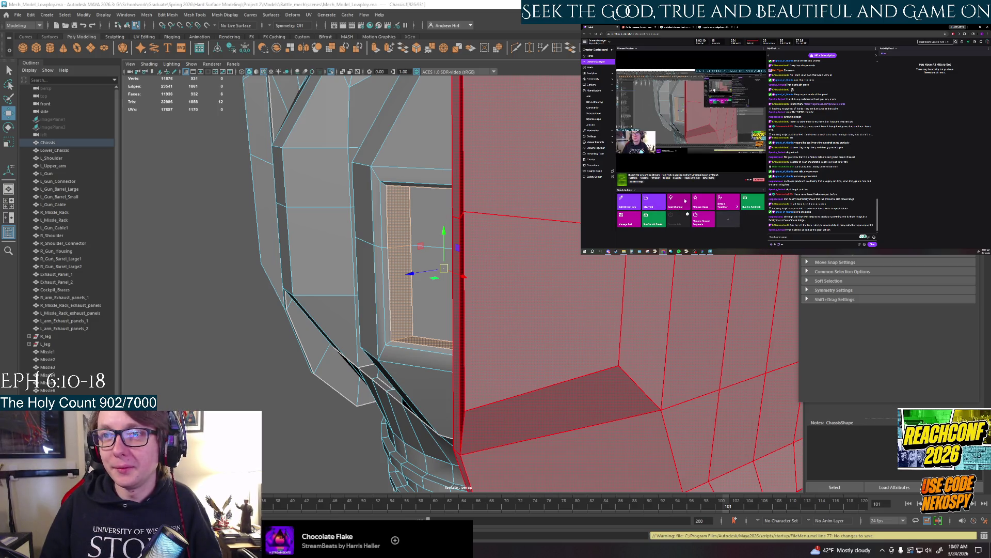
Glance at the Raid Channel list, then filter to Following channels and scroll through them
{"action": "left_click", "coordinate": [685, 200]}
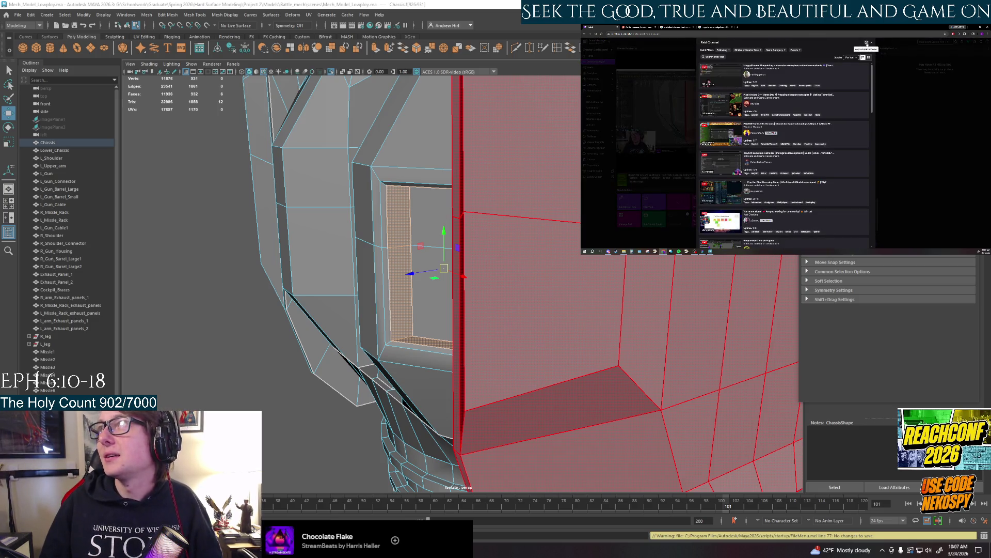
{"action": "left_click", "coordinate": [871, 43]}
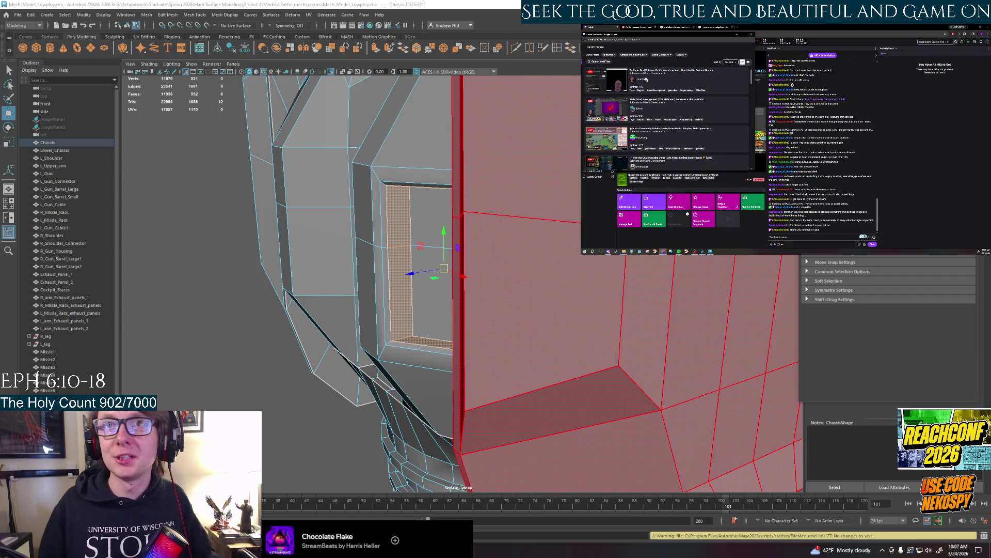
{"action": "left_click", "coordinate": [610, 54]}
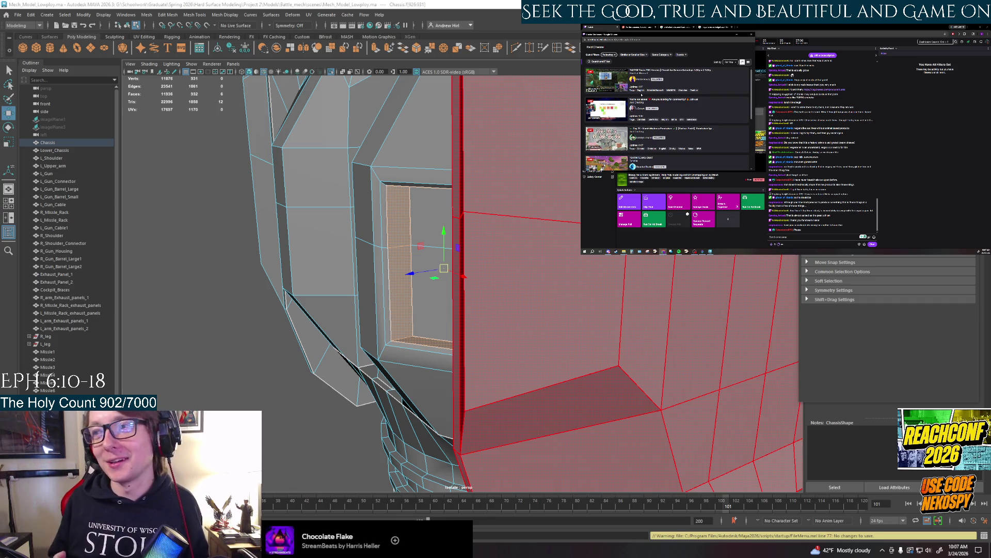
{"action": "scroll", "coordinate": [641, 104], "scroll_direction": "down", "scroll_amount": 5}
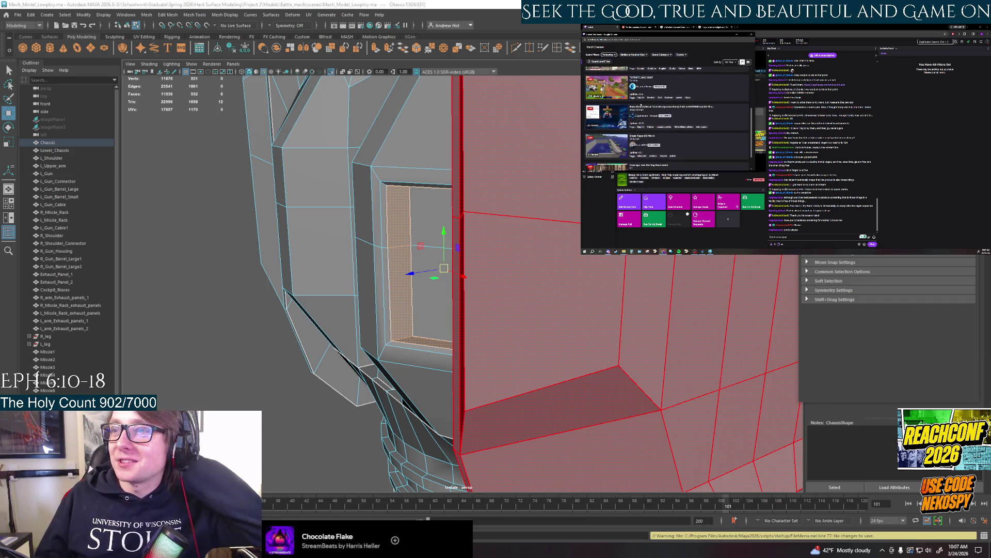
{"action": "scroll", "coordinate": [665, 130], "scroll_direction": "down", "scroll_amount": 2}
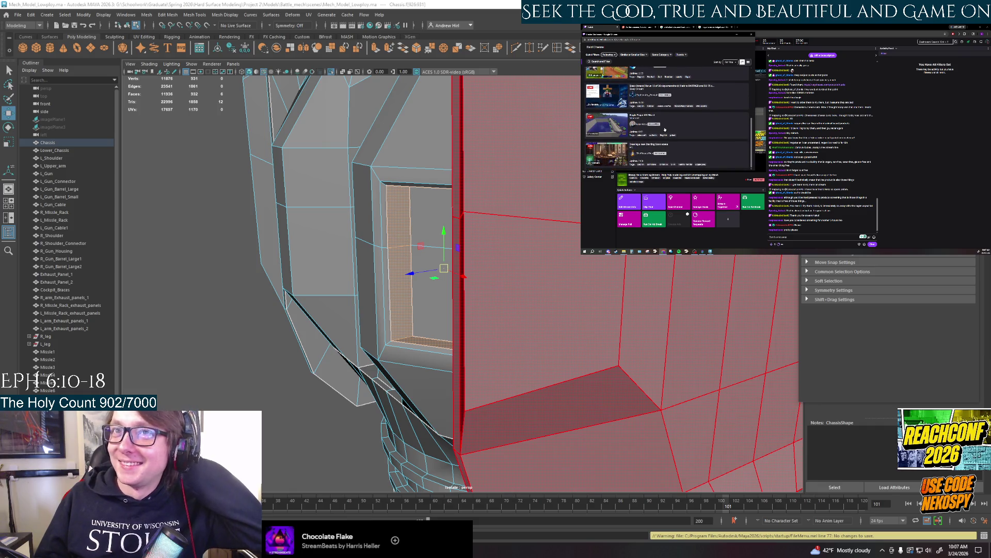